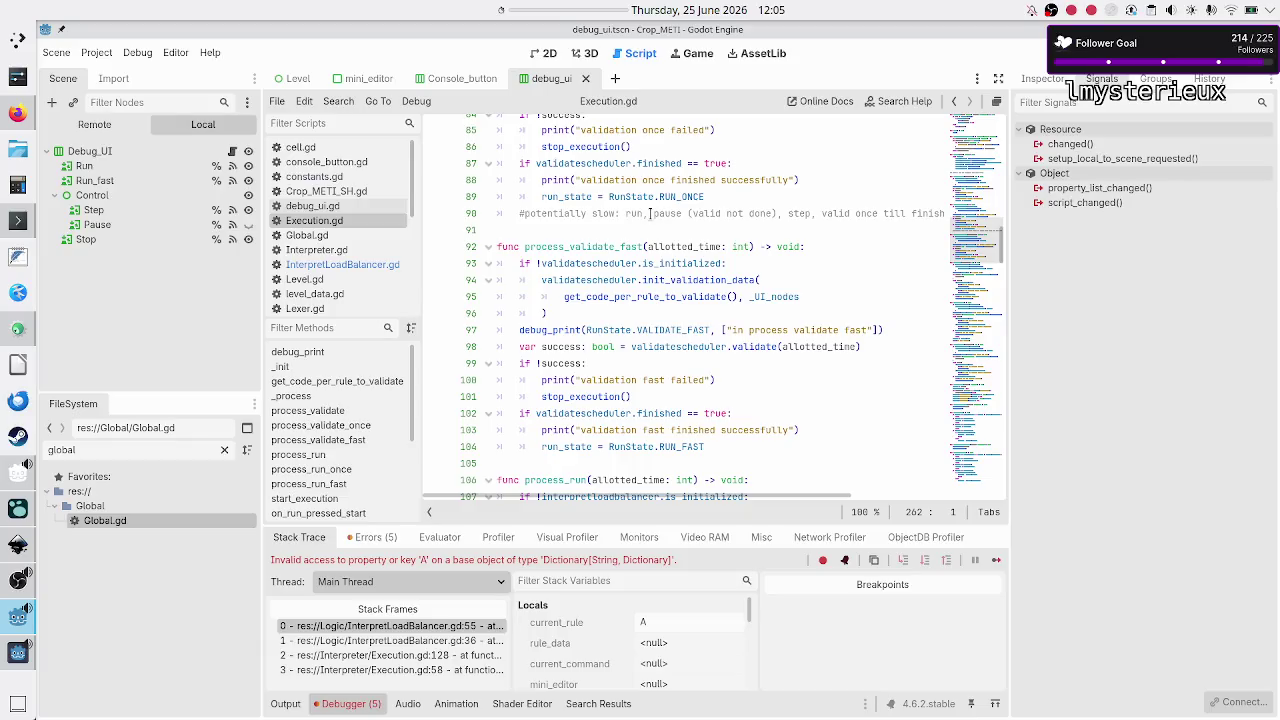
# - Review the process_run_once and on_step_pressed_start functions and the on_step_pressed call
pyautogui.scroll(-3, 650, 213)
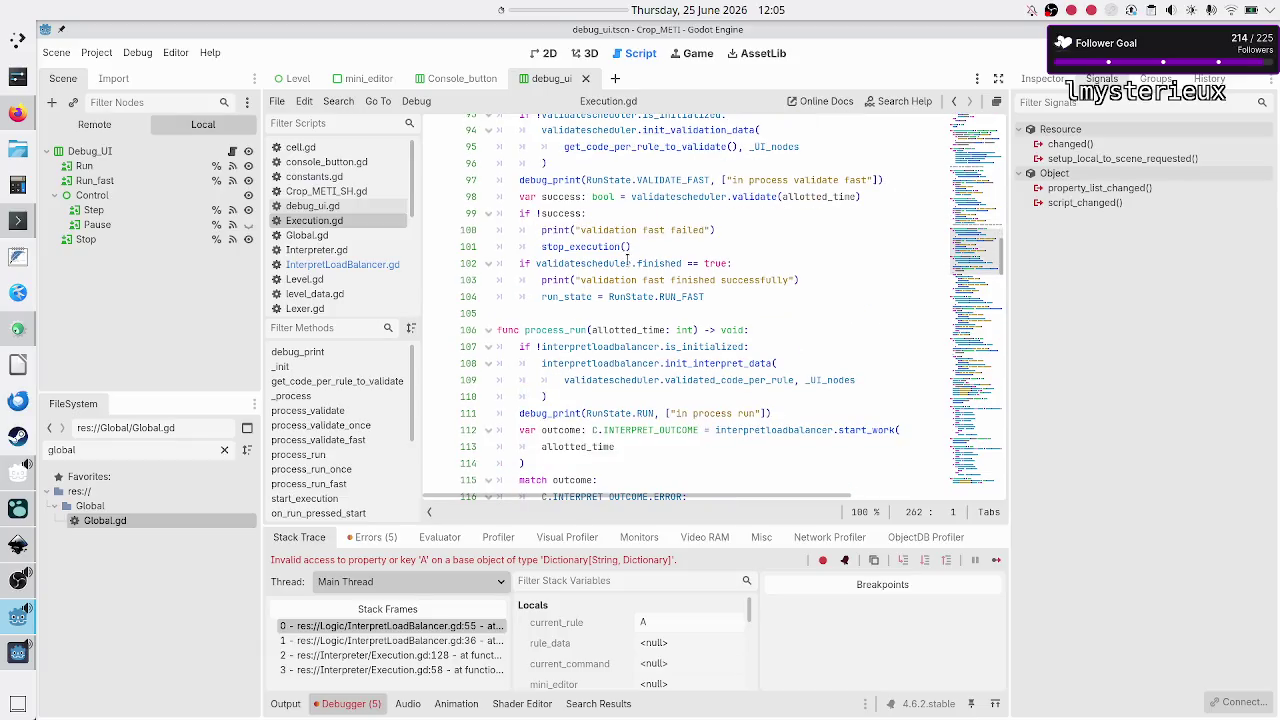
pyautogui.scroll(-7, 628, 259)
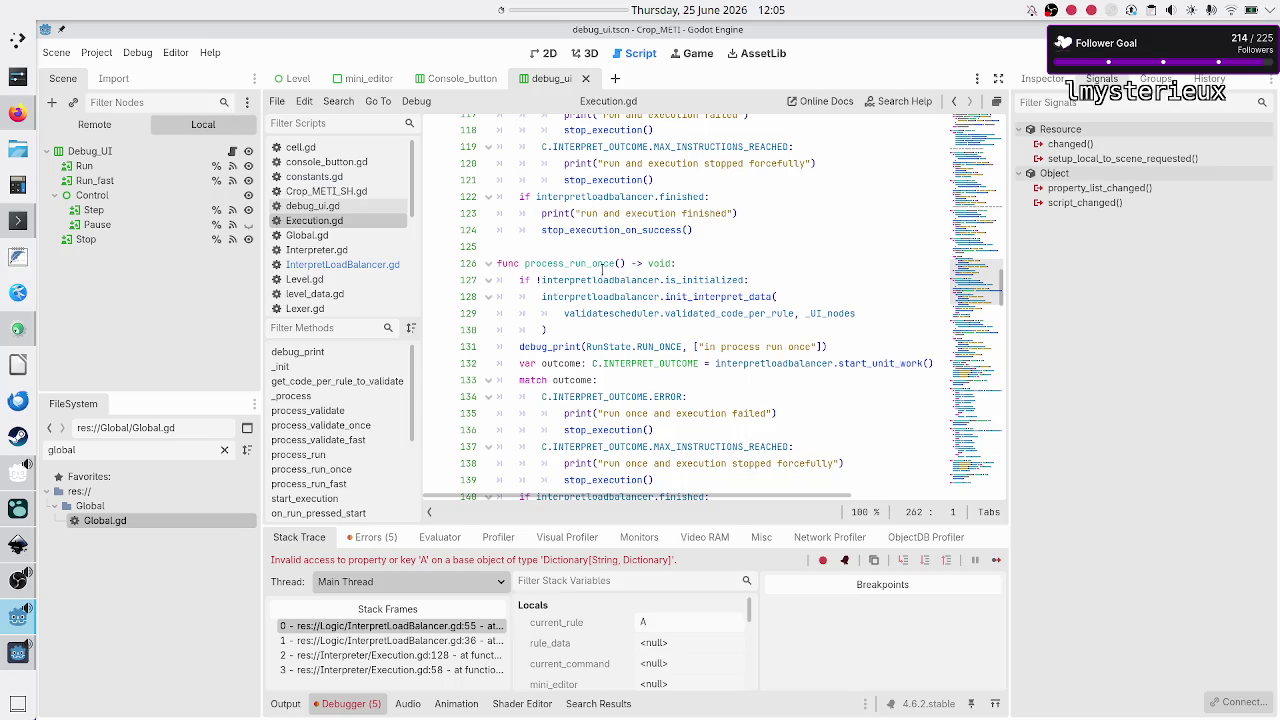
pyautogui.doubleClick(584, 263)
pyautogui.scroll(-15, 584, 263)
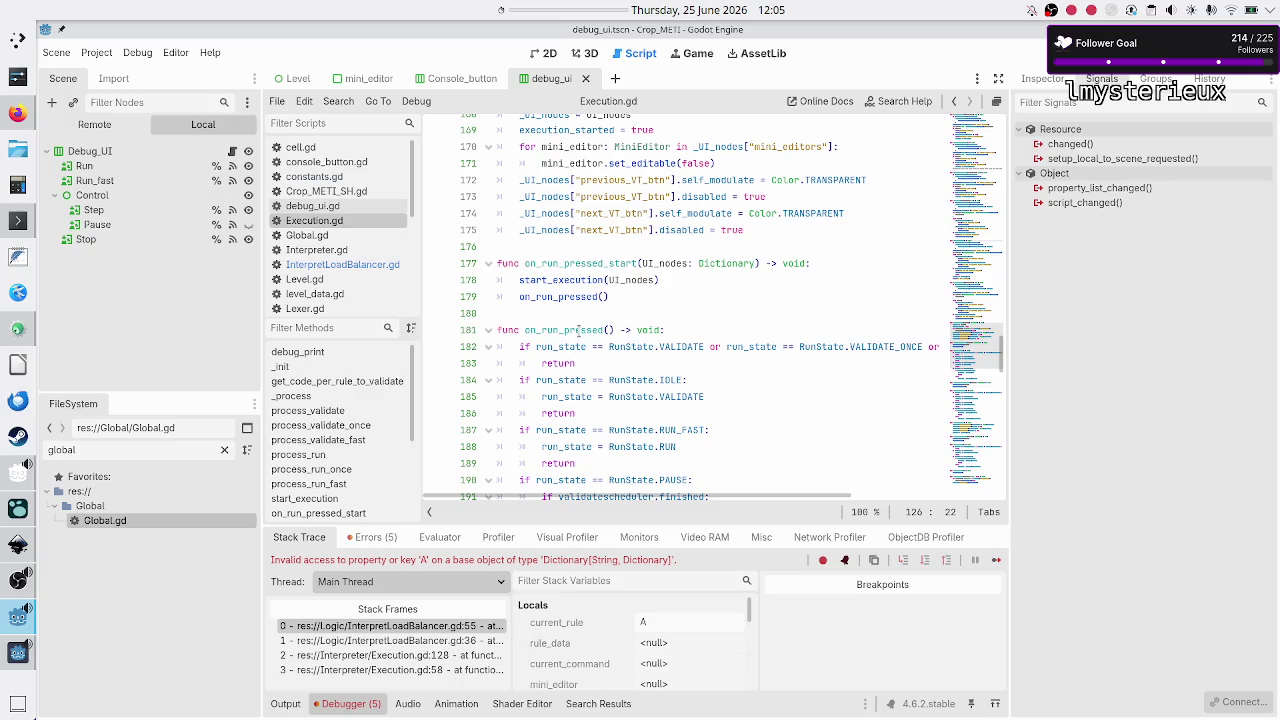
pyautogui.scroll(-7, 578, 332)
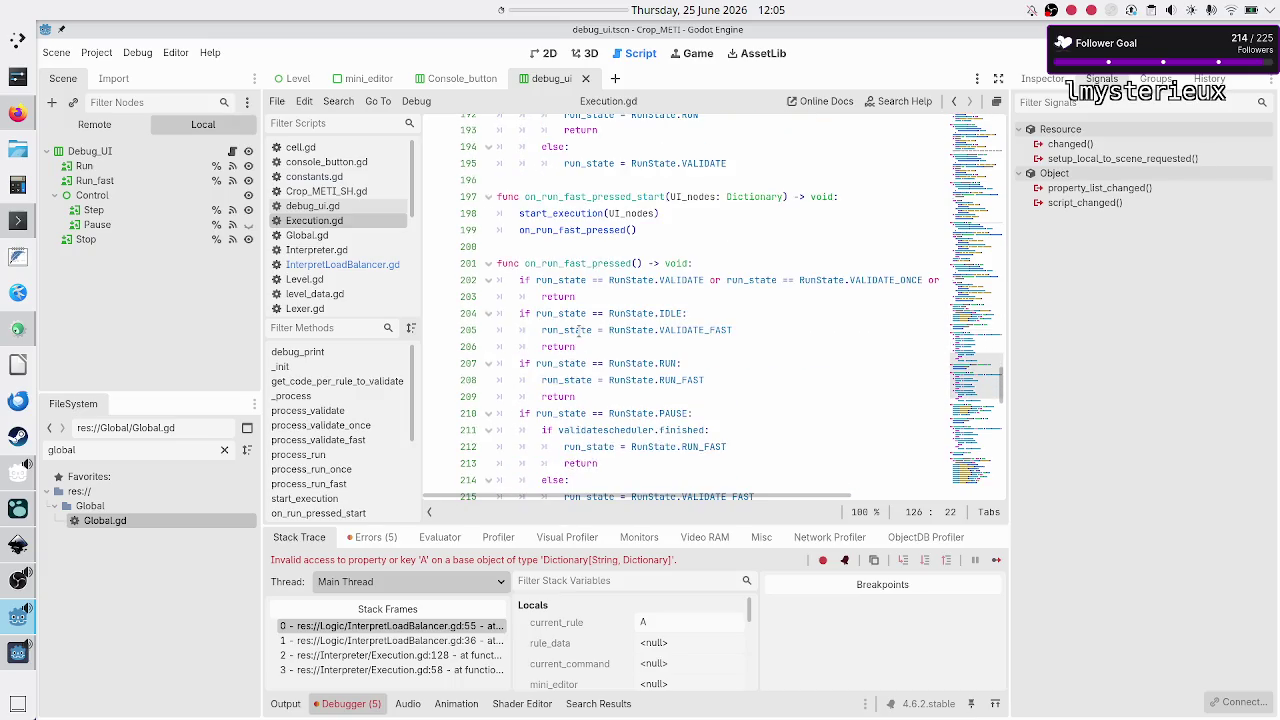
pyautogui.scroll(-4, 578, 332)
pyautogui.scroll(-3, 577, 330)
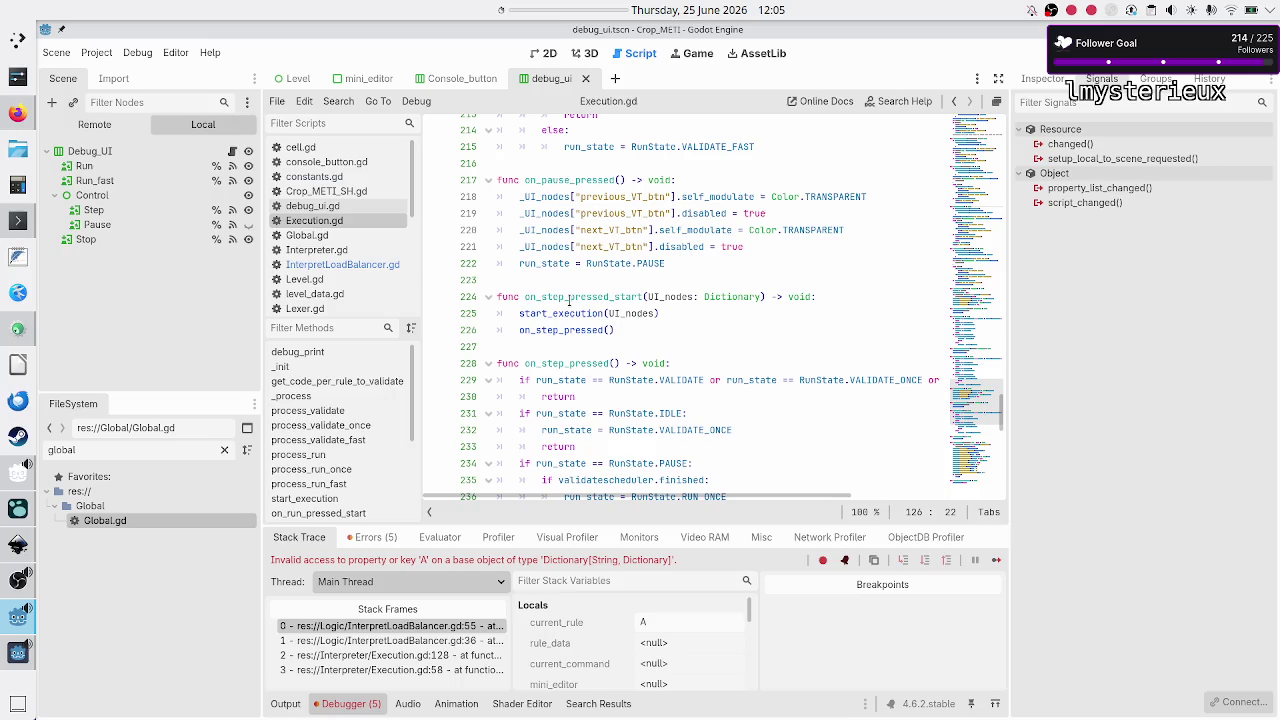
pyautogui.doubleClick(570, 297)
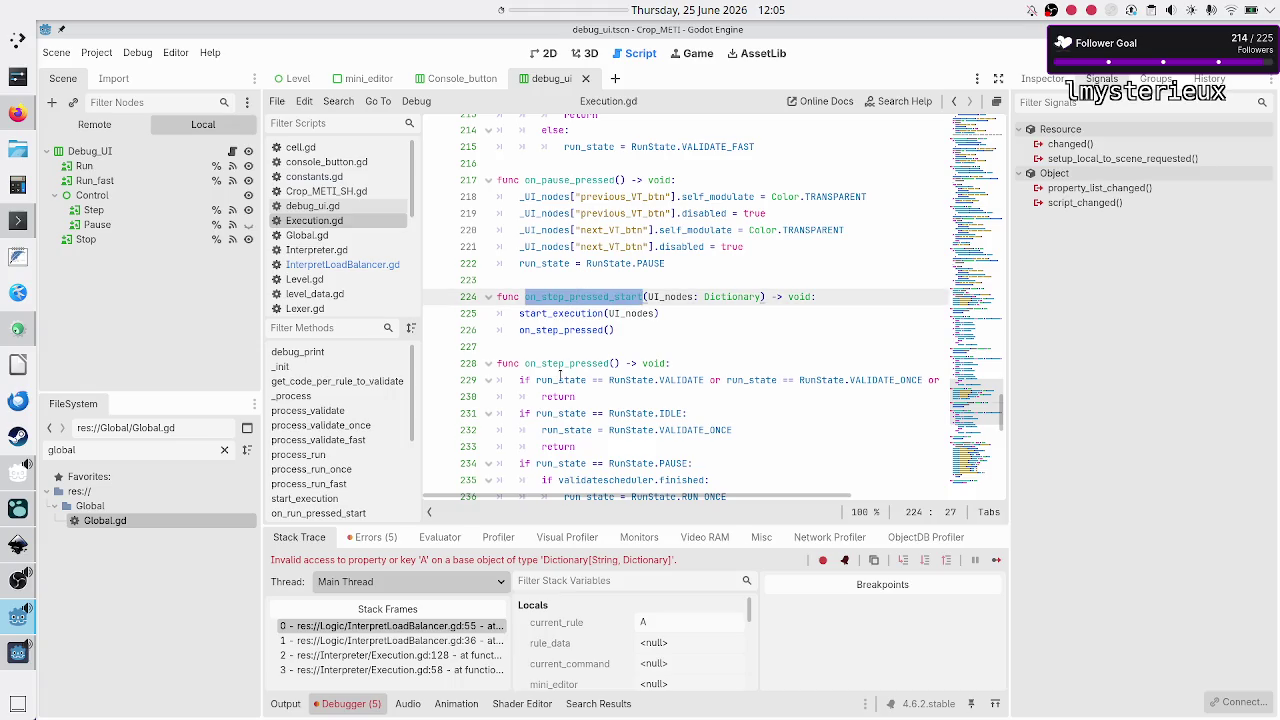
pyautogui.doubleClick(560, 364)
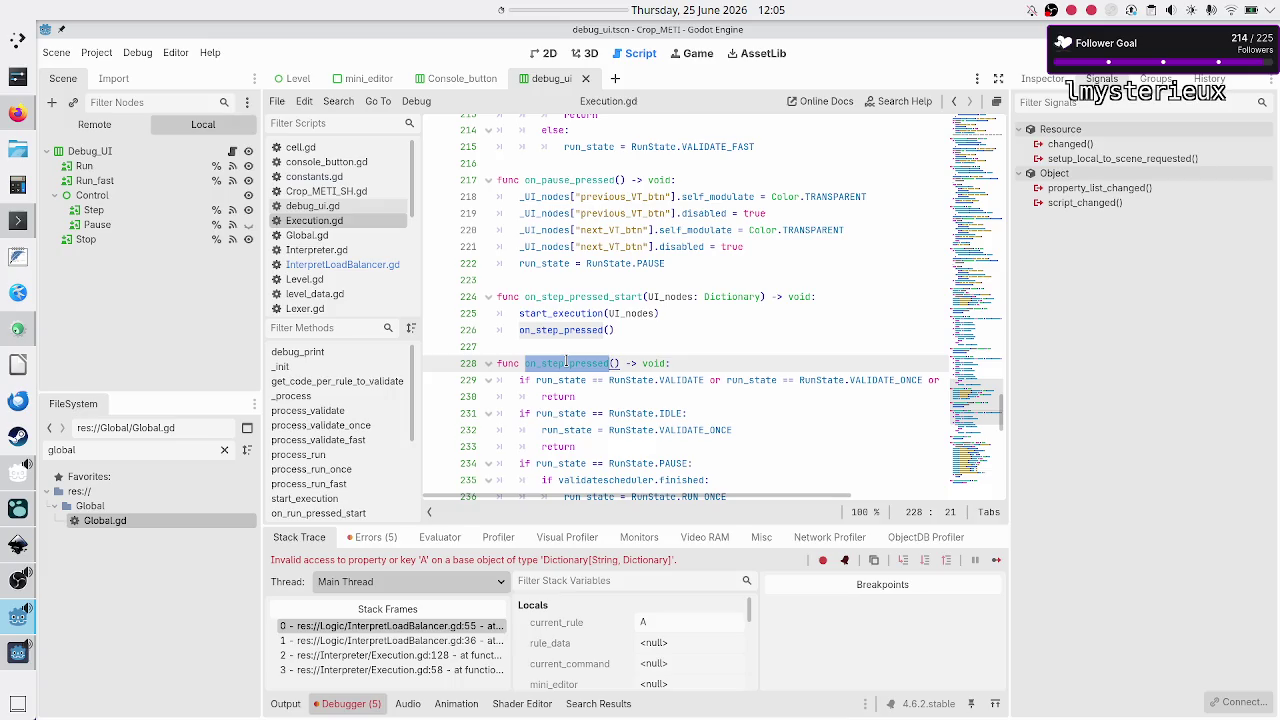
pyautogui.doubleClick(585, 298)
pyautogui.scroll(-8, 573, 368)
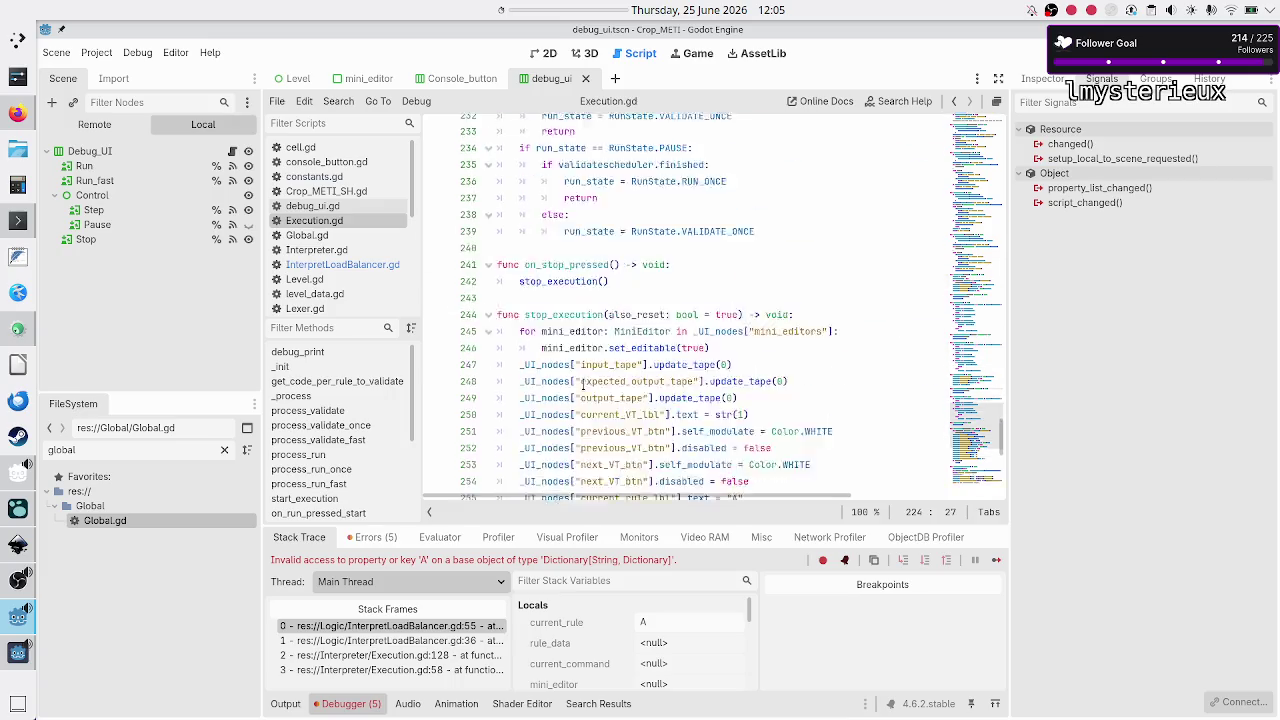
pyautogui.scroll(20, 584, 384)
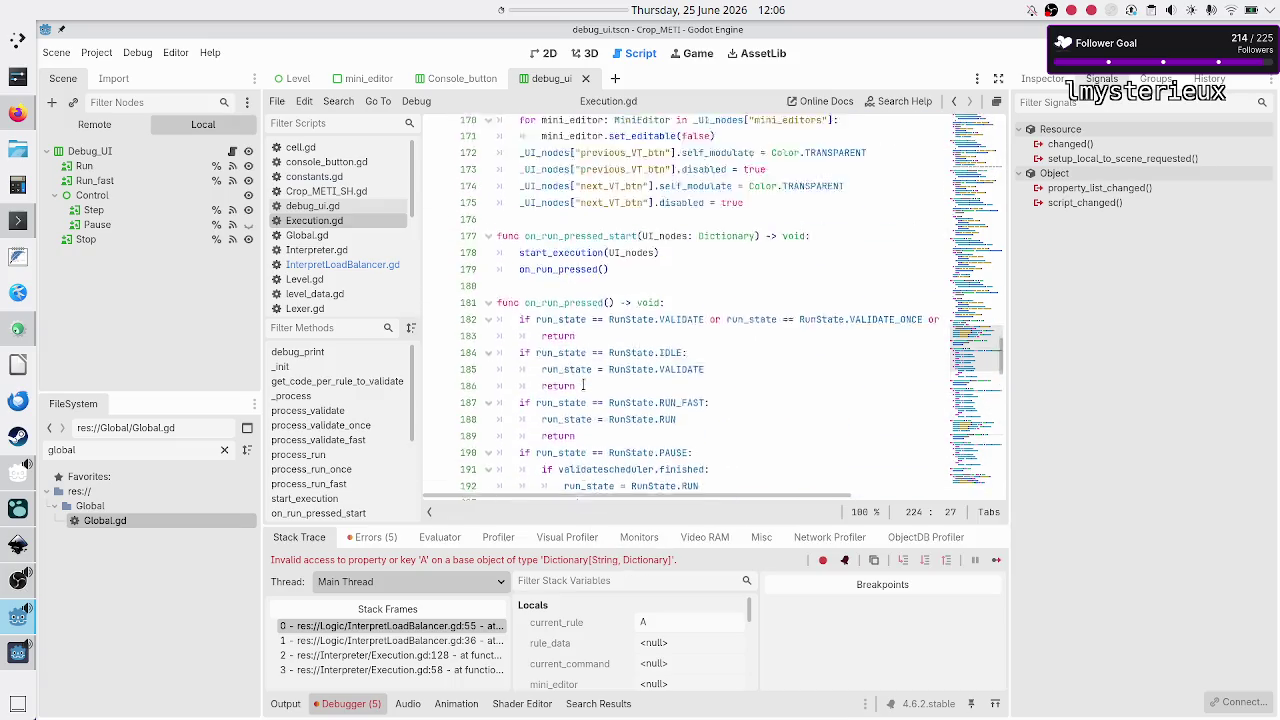
pyautogui.scroll(20, 584, 384)
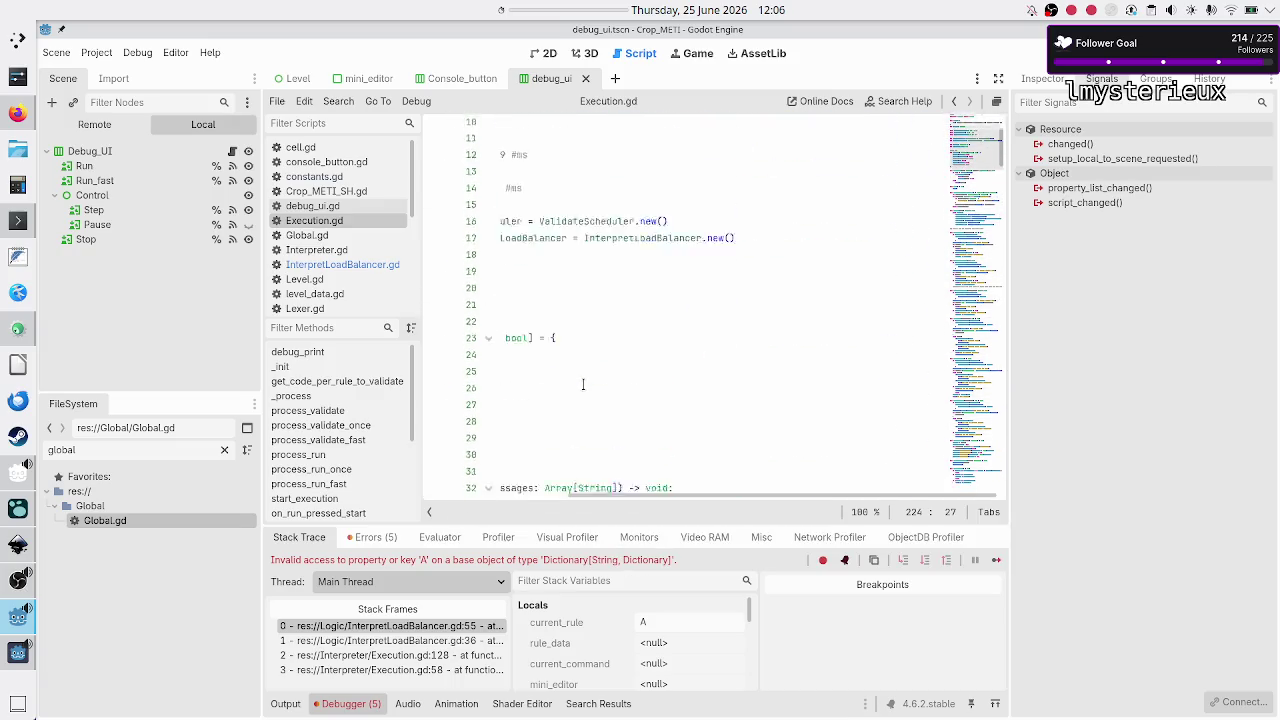
pyautogui.scroll(-2, 583, 384)
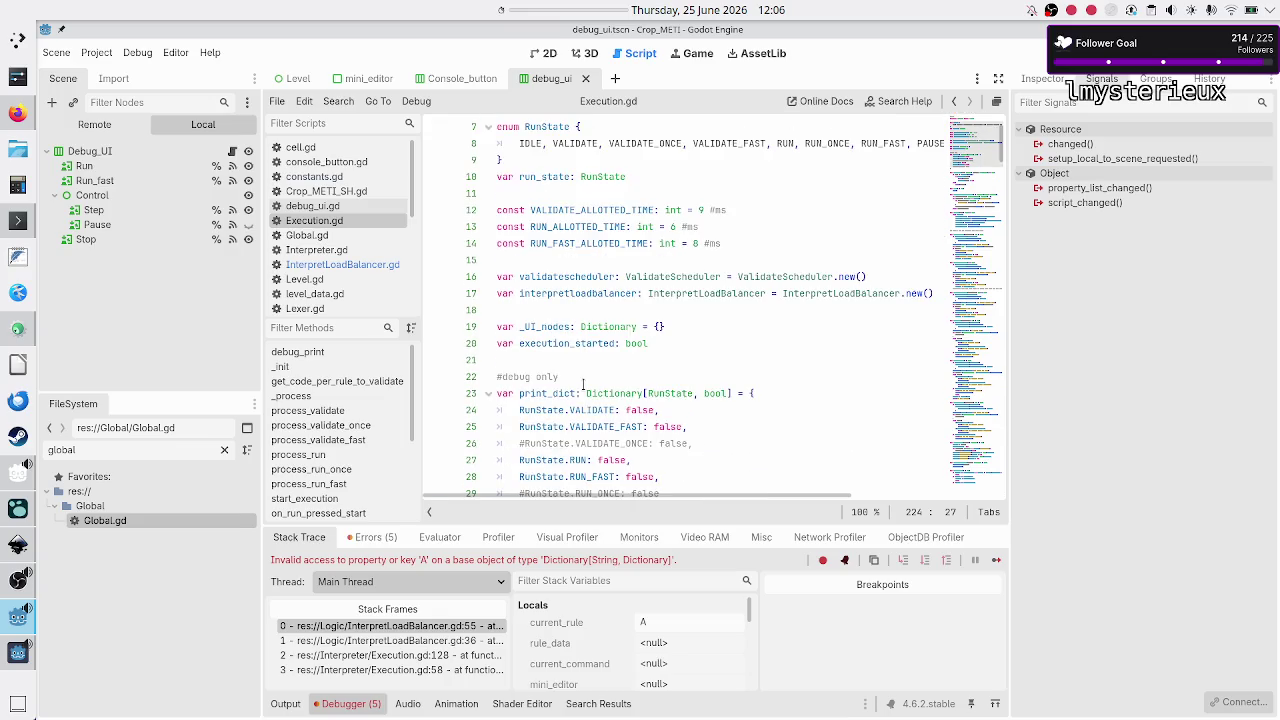
# - Check the _UI_nodes and execution_started declarations and the start_execution call in on_step_pressed_start
pyautogui.doubleClick(608, 326)
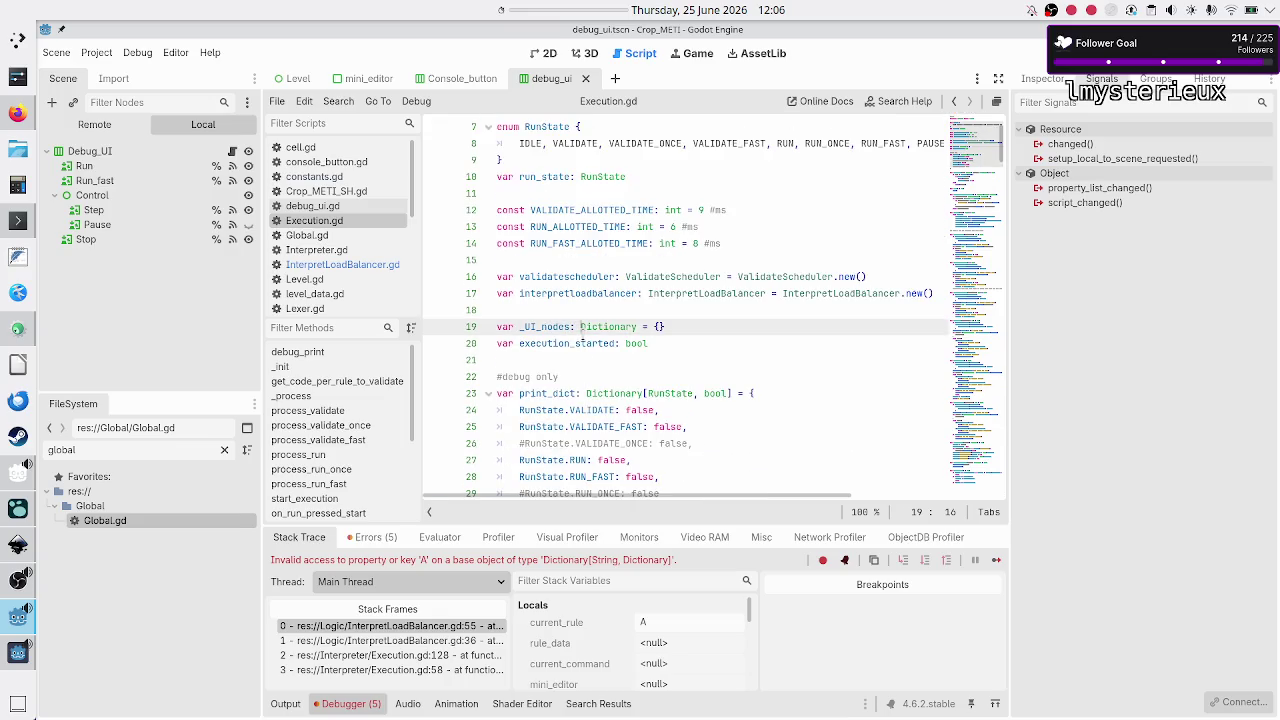
pyautogui.doubleClick(563, 342)
pyautogui.scroll(-20, 590, 360)
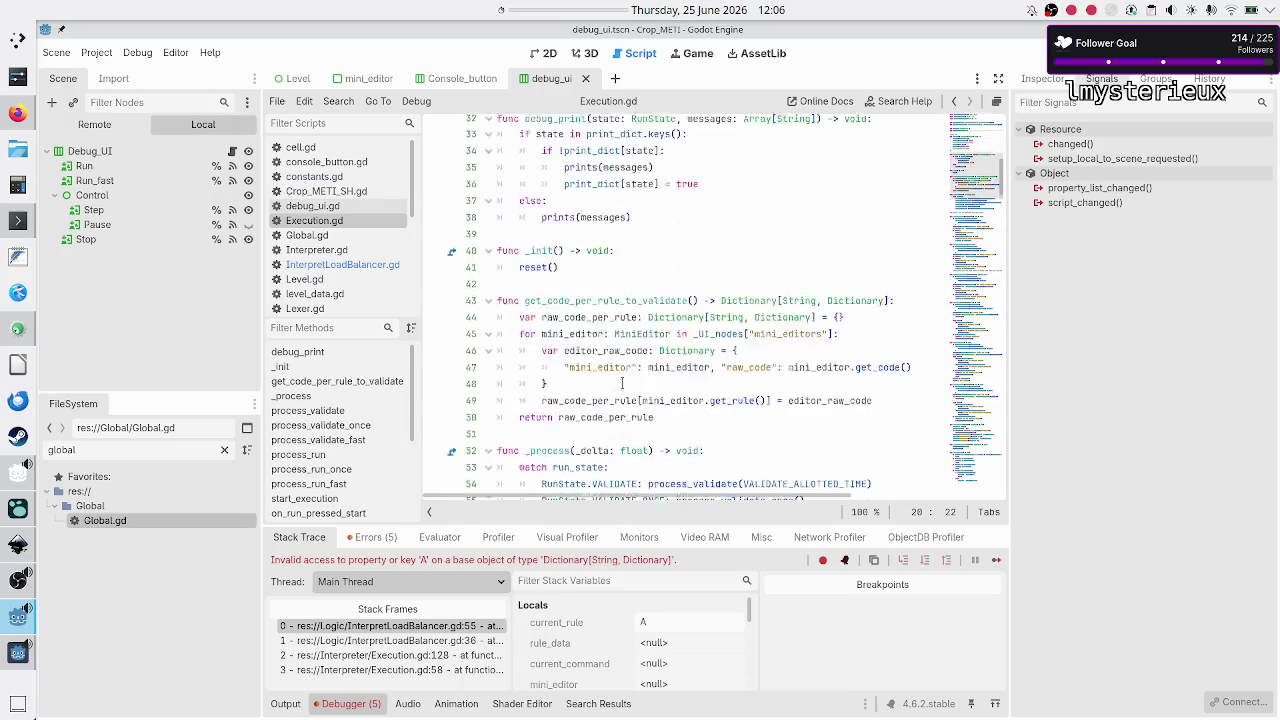
pyautogui.scroll(-20, 622, 383)
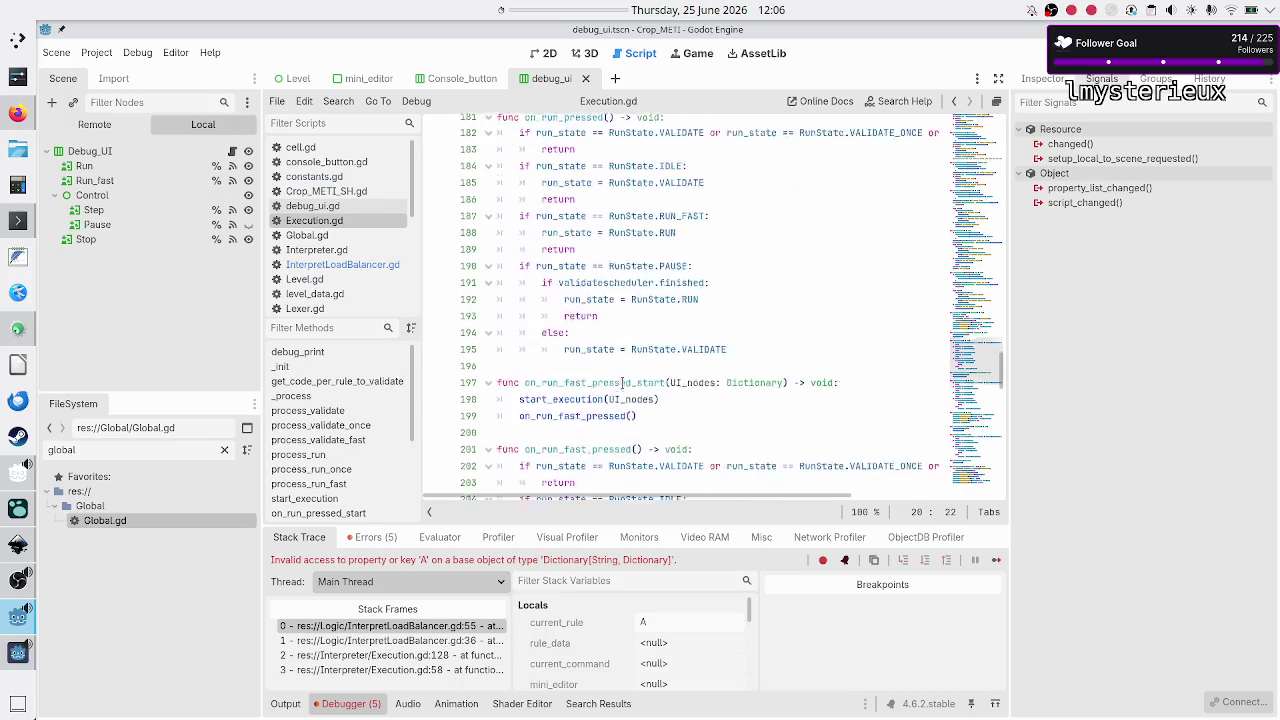
pyautogui.scroll(-16, 622, 383)
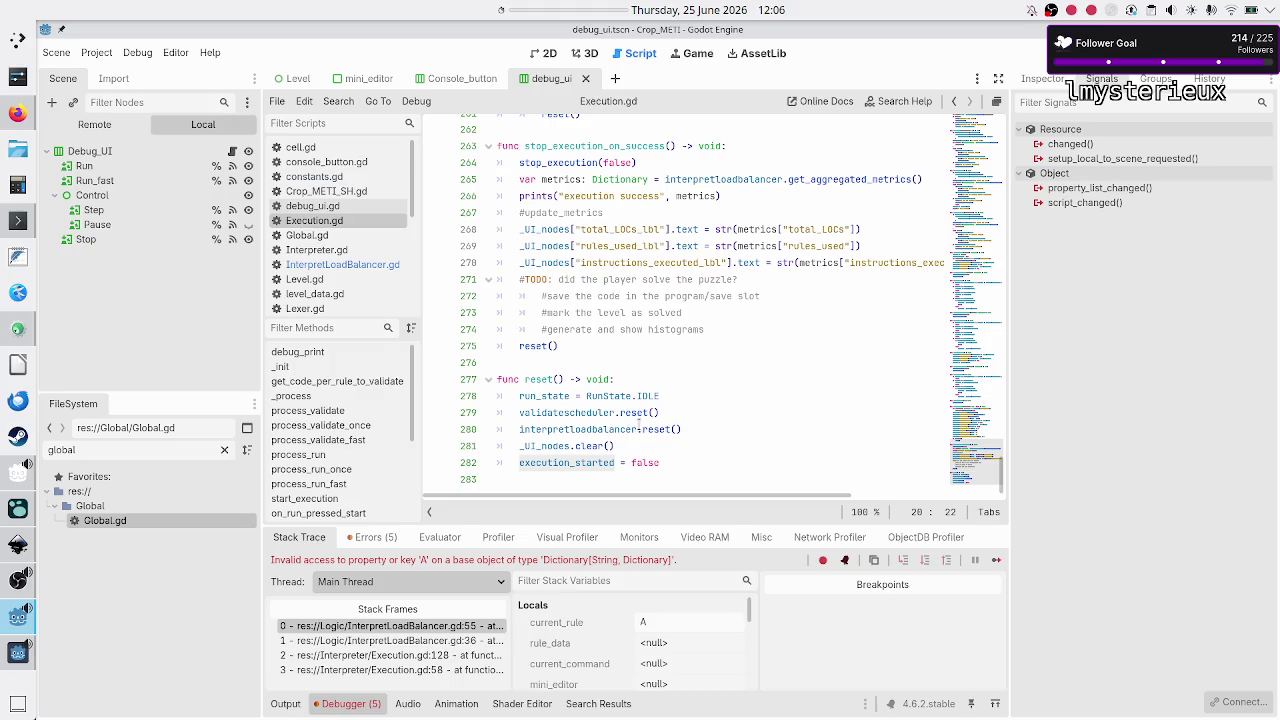
pyautogui.scroll(2, 605, 379)
pyautogui.scroll(-2, 604, 379)
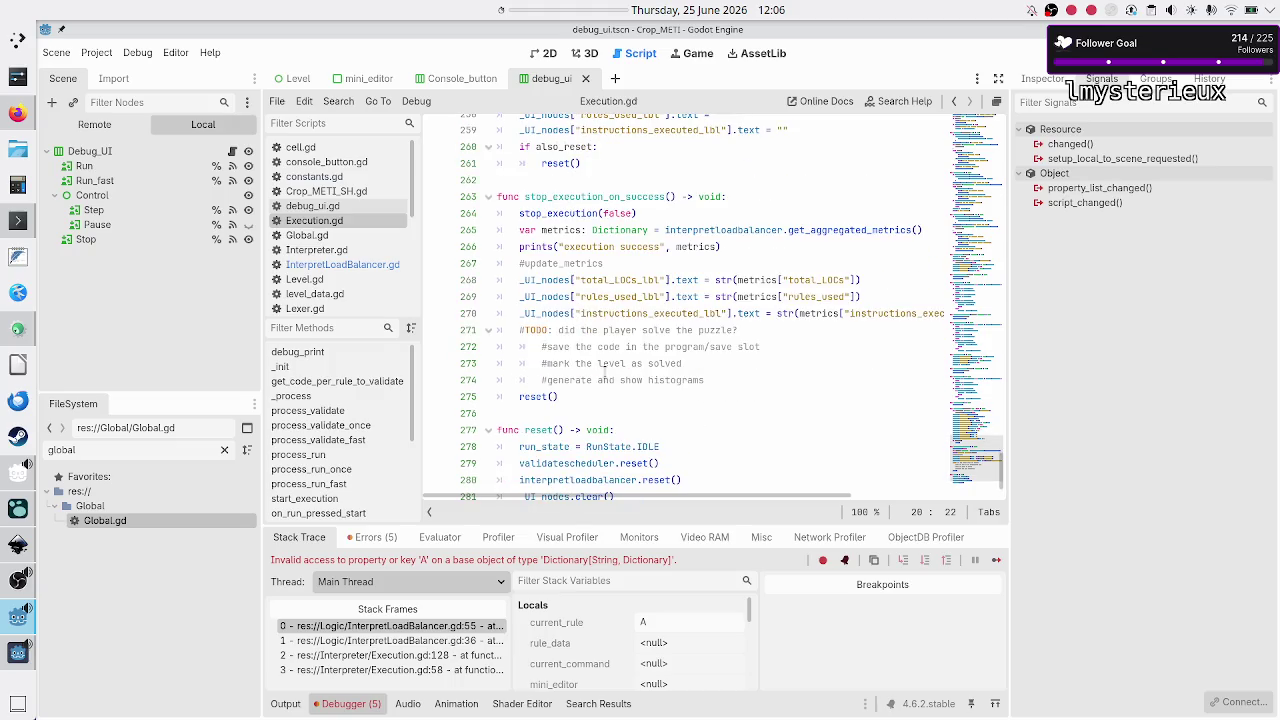
pyautogui.scroll(5, 604, 371)
pyautogui.scroll(9, 604, 371)
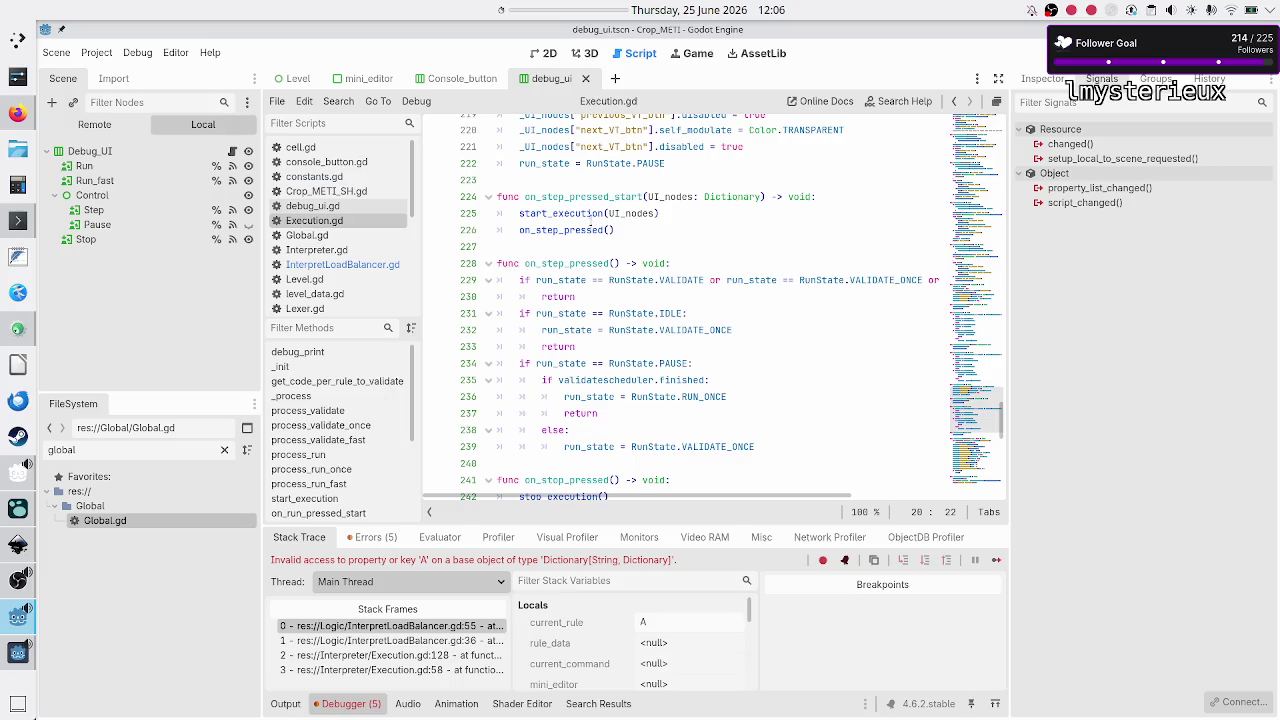
pyautogui.doubleClick(607, 196)
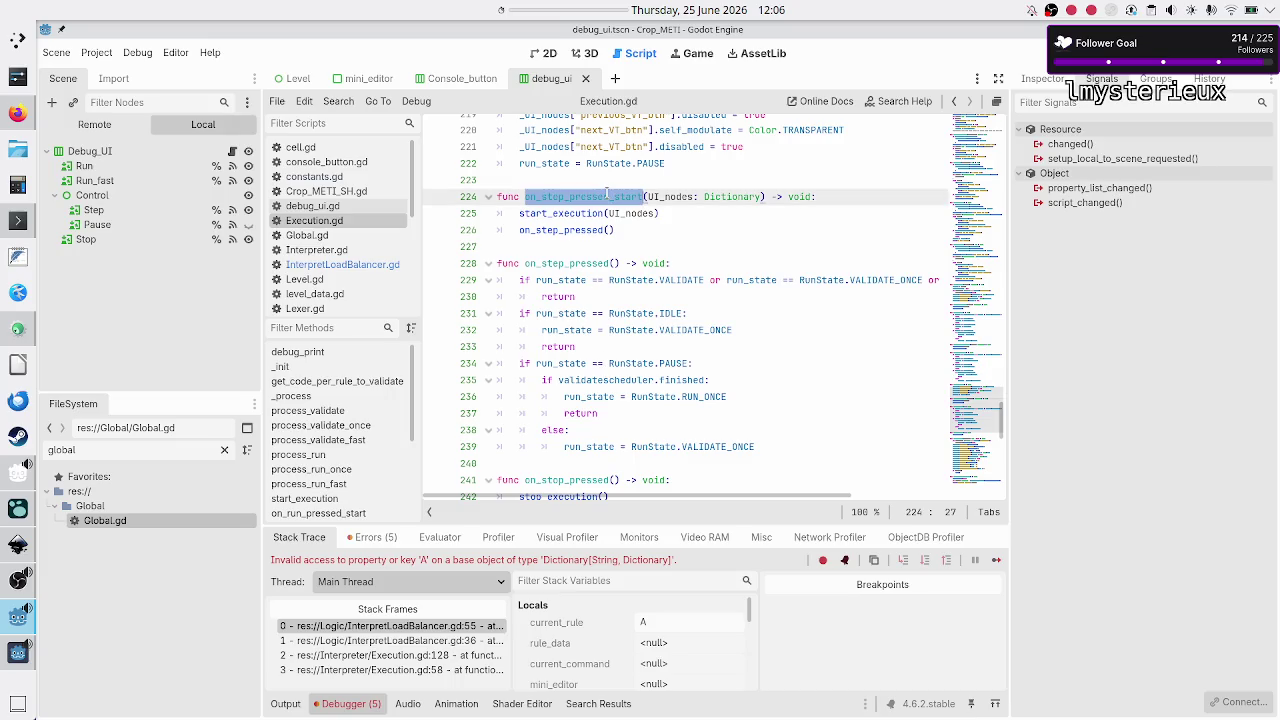
pyautogui.doubleClick(574, 213)
pyautogui.moveTo(625, 320)
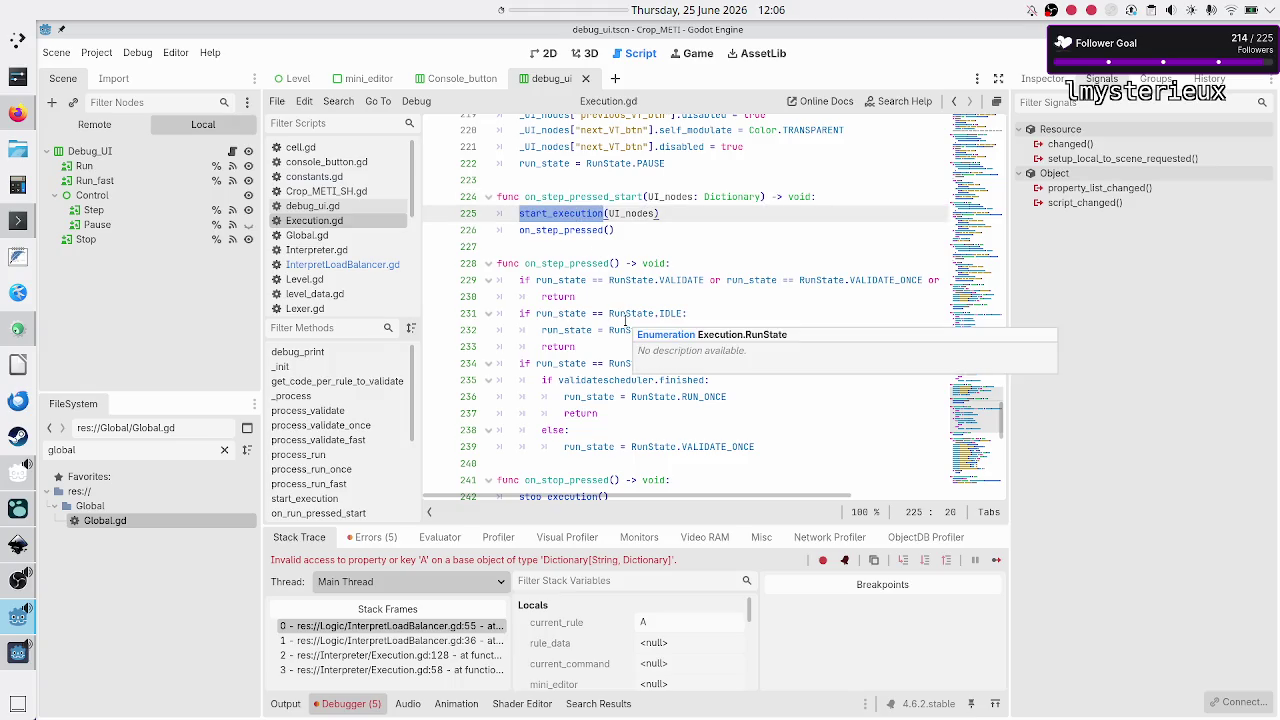
pyautogui.scroll(3, 625, 320)
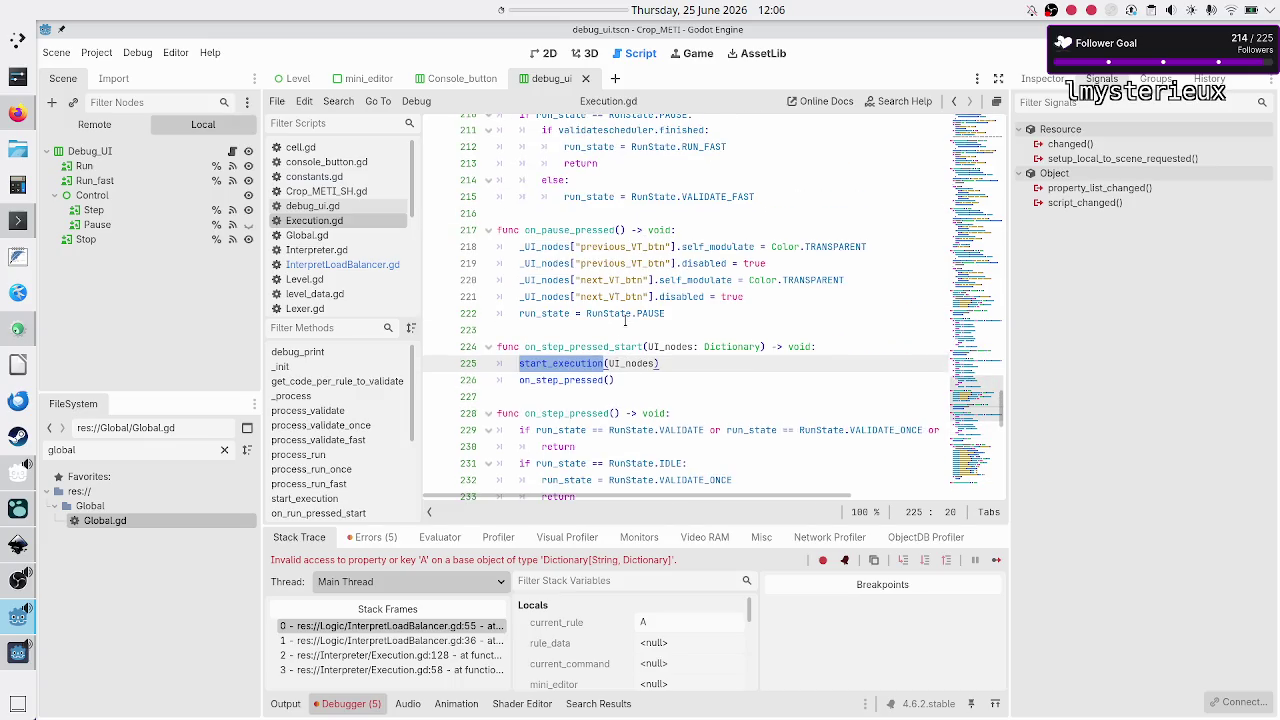
pyautogui.scroll(-2, 625, 320)
pyautogui.scroll(-2, 380, 405)
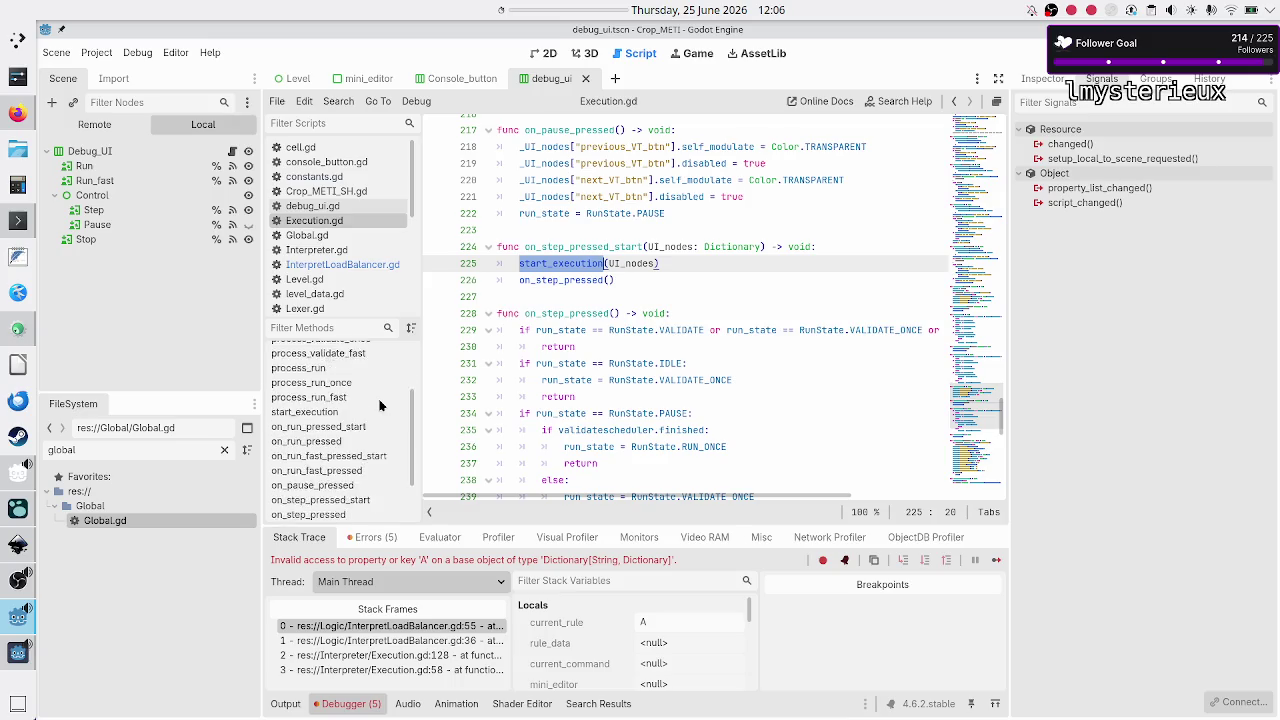
# - Inspect start_execution, including lines 171–179 and the IDLE and VALIDATE state checks
pyautogui.click(329, 413)
pyautogui.moveTo(633, 327)
pyautogui.mouseDown()
pyautogui.moveTo(524, 330)
pyautogui.moveTo(656, 344)
pyautogui.mouseUp()
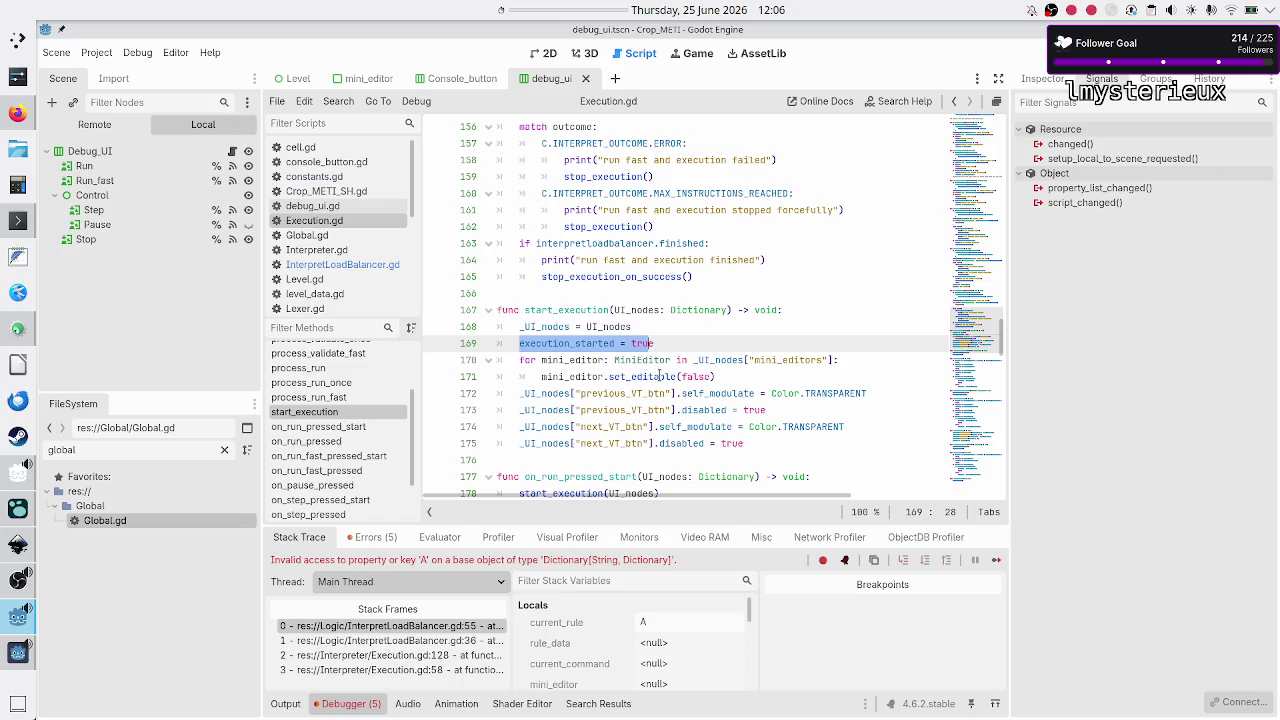
pyautogui.click(714, 376)
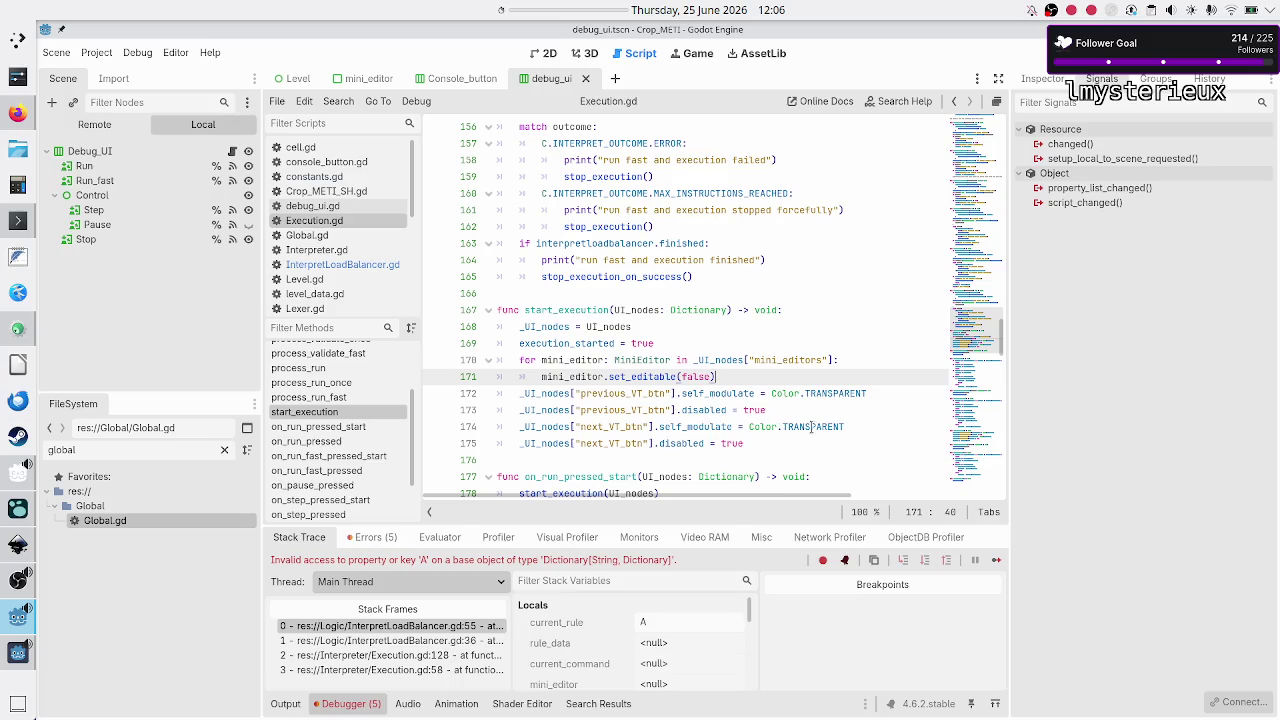
pyautogui.click(750, 442)
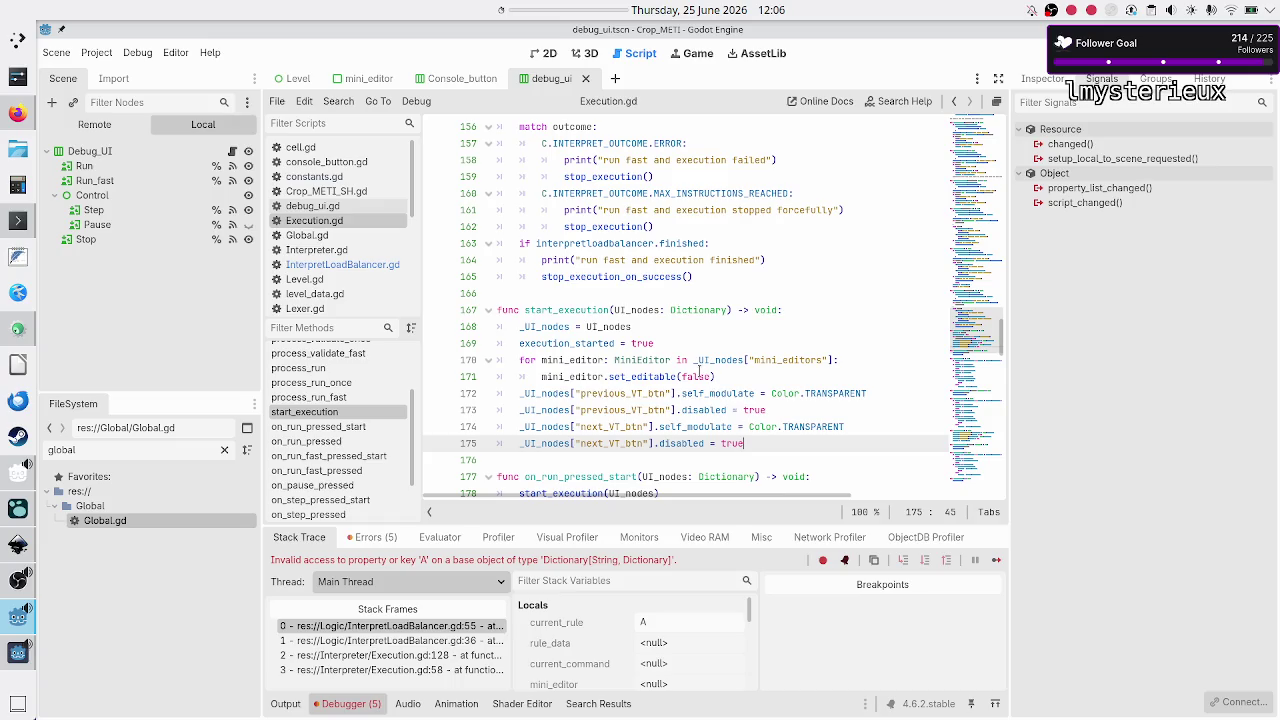
pyautogui.scroll(-3, 697, 376)
pyautogui.doubleClick(575, 361)
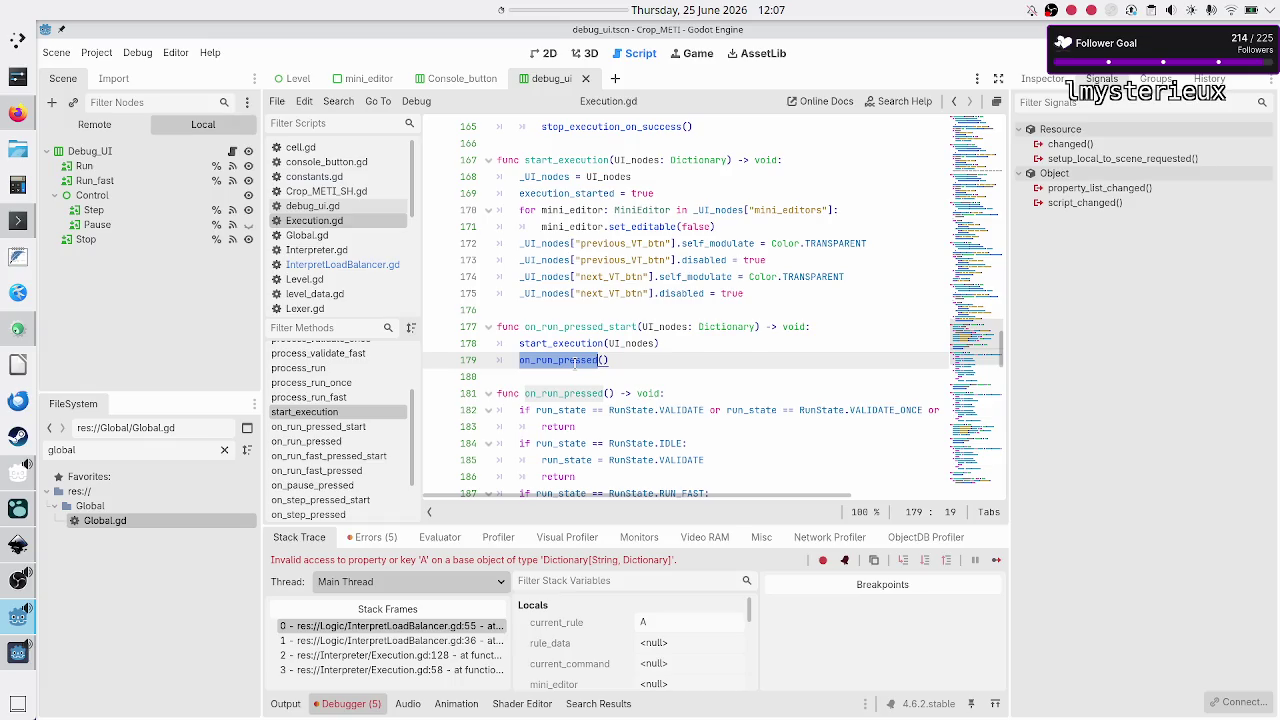
pyautogui.doubleClick(668, 444)
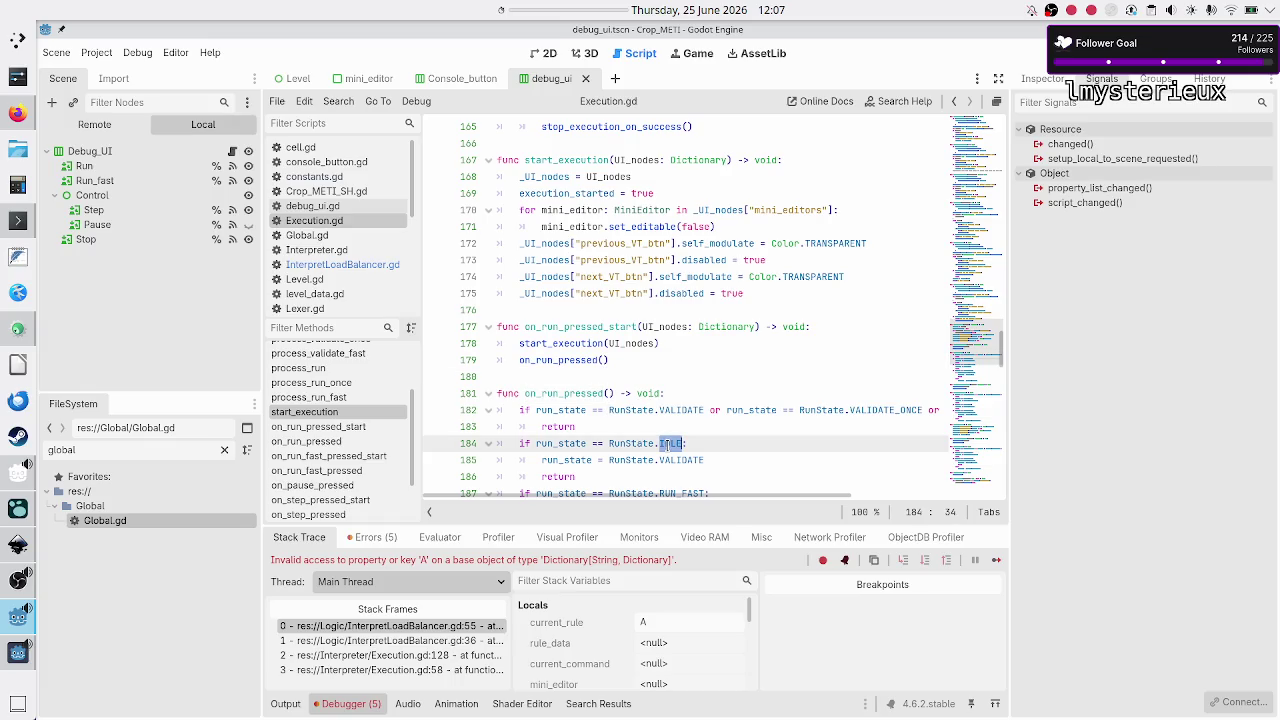
pyautogui.doubleClick(680, 459)
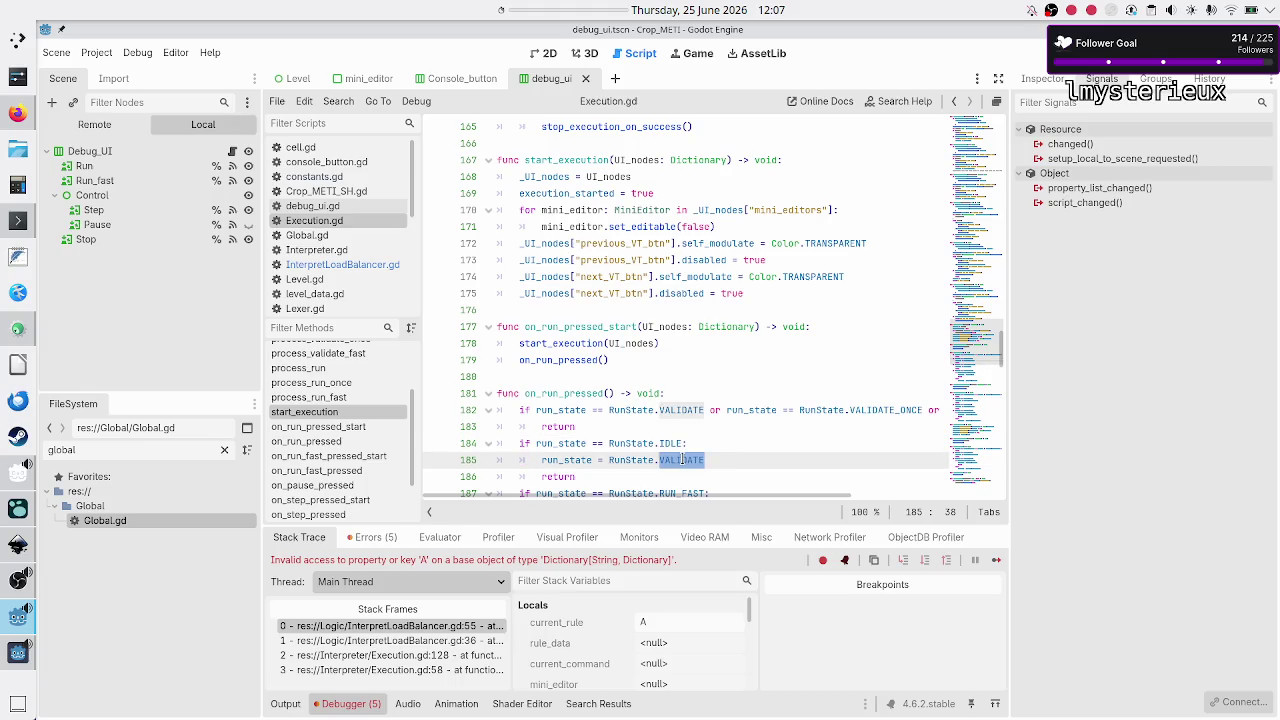
# - Show the Output log of validation messages and relaunch the game with F5
pyautogui.click(285, 703)
pyautogui.scroll(5, 435, 623)
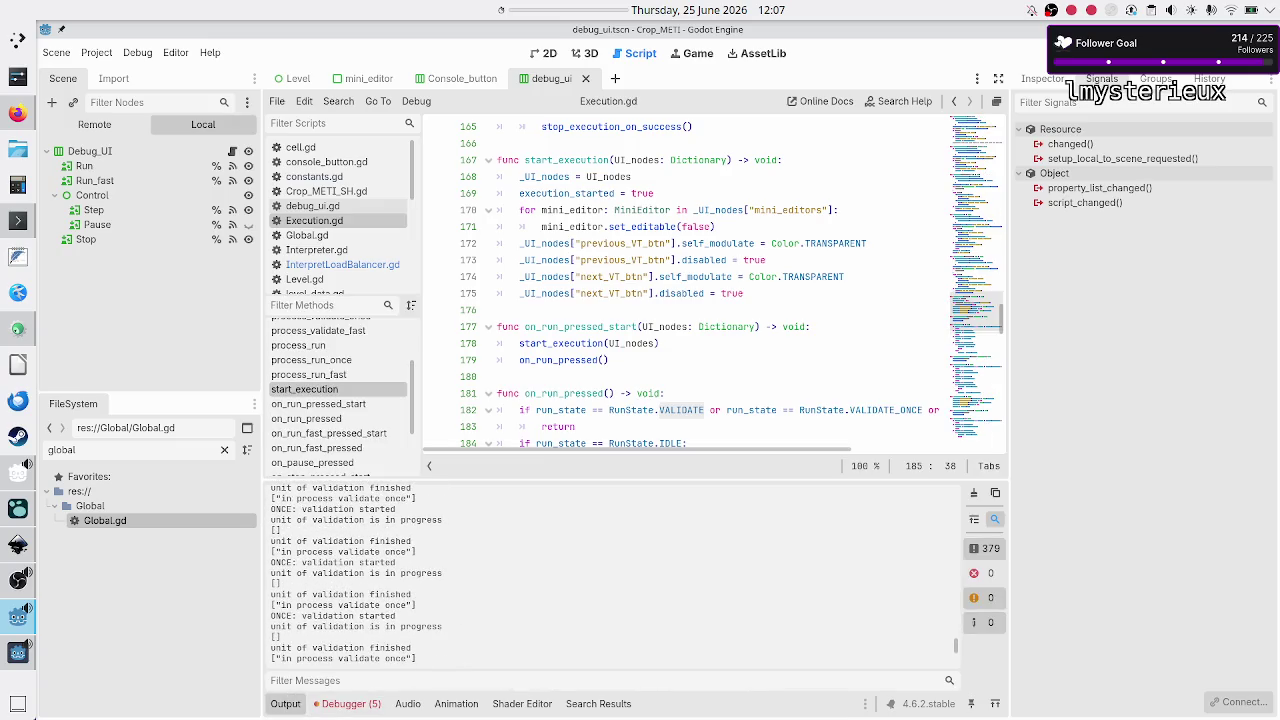
pyautogui.press('F5')
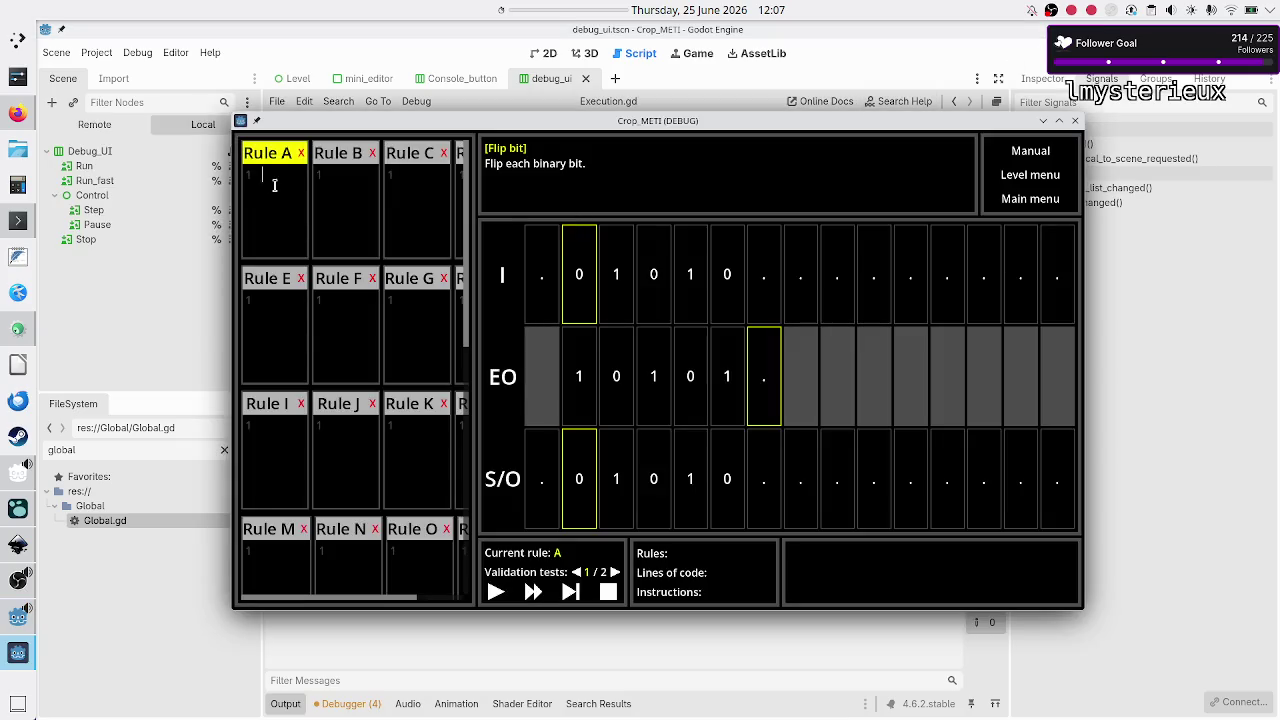
# - Replace Rule A's code with three lines: 01R, 10R, ..$
pyautogui.click(274, 185)
pyautogui.click(278, 203)
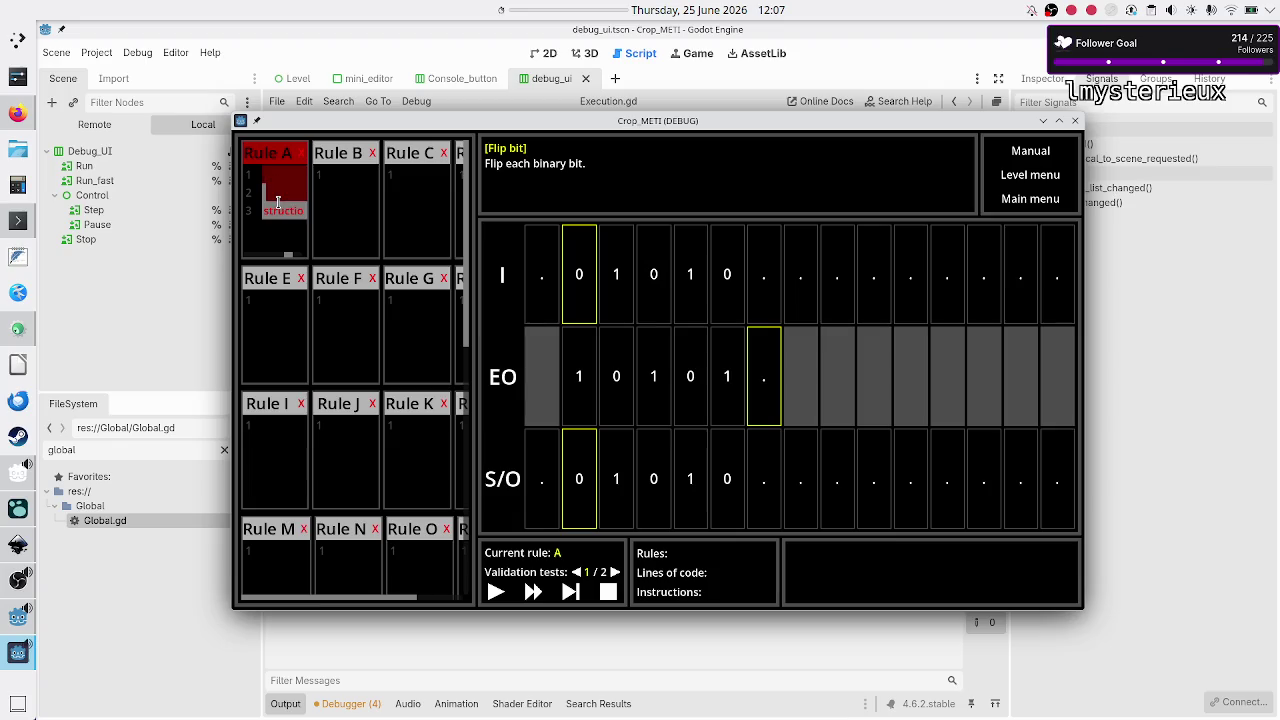
pyautogui.press('BackSpace')
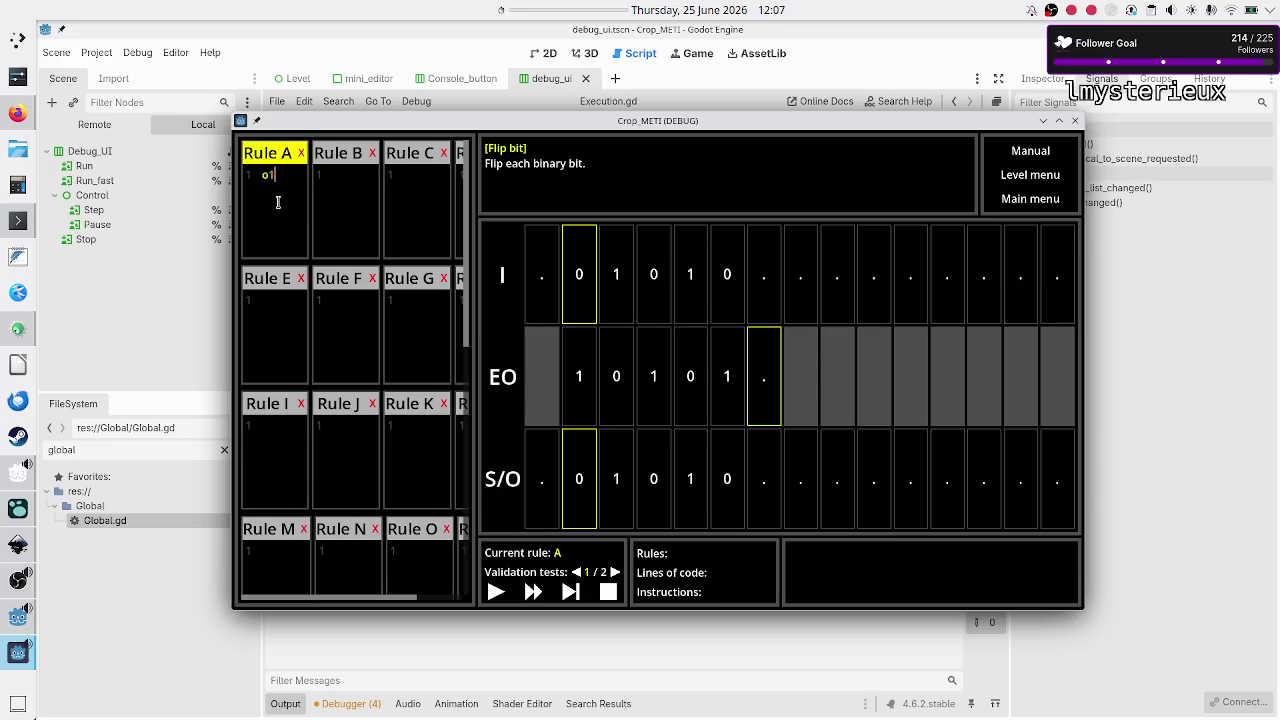
pyautogui.write('01R')
pyautogui.press('Return')
pyautogui.write('10R')
pyautogui.press('Return')
pyautogui.write('..S')
# - Run Rule A's program against the tests, then stop the game with F8
pyautogui.hotkey('ctrl', 'a')
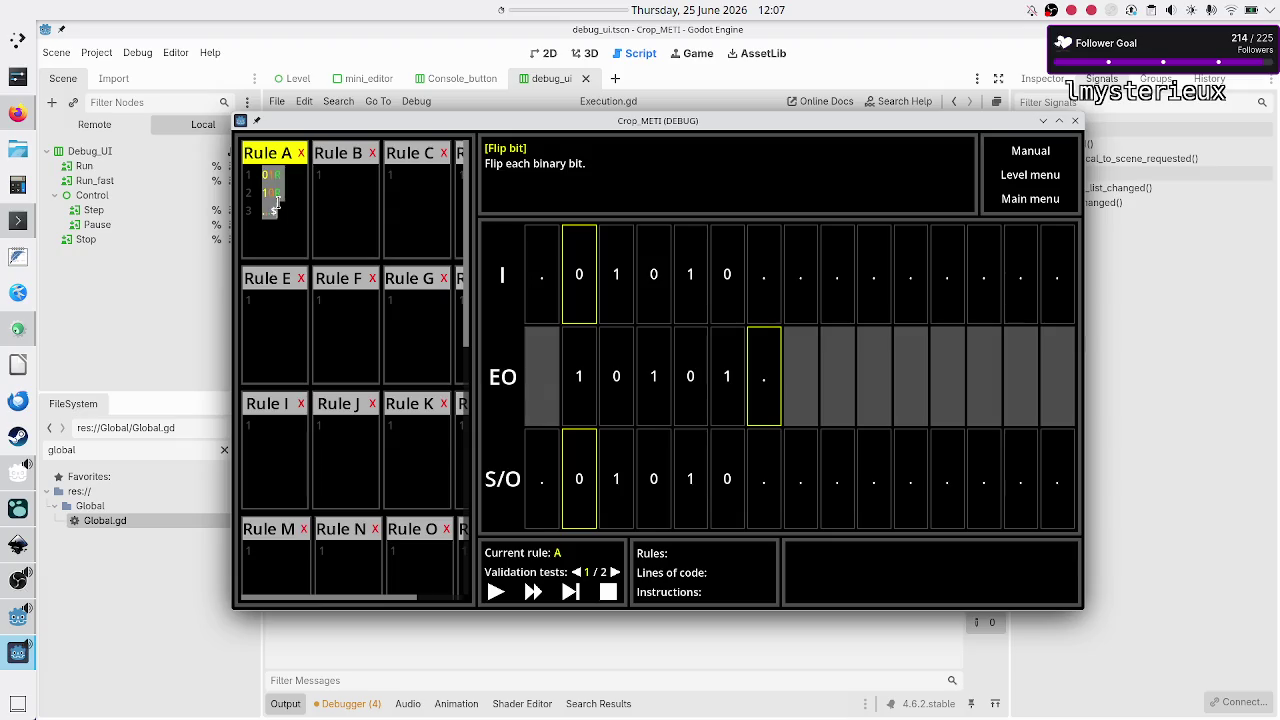
pyautogui.click(277, 204)
pyautogui.click(497, 593)
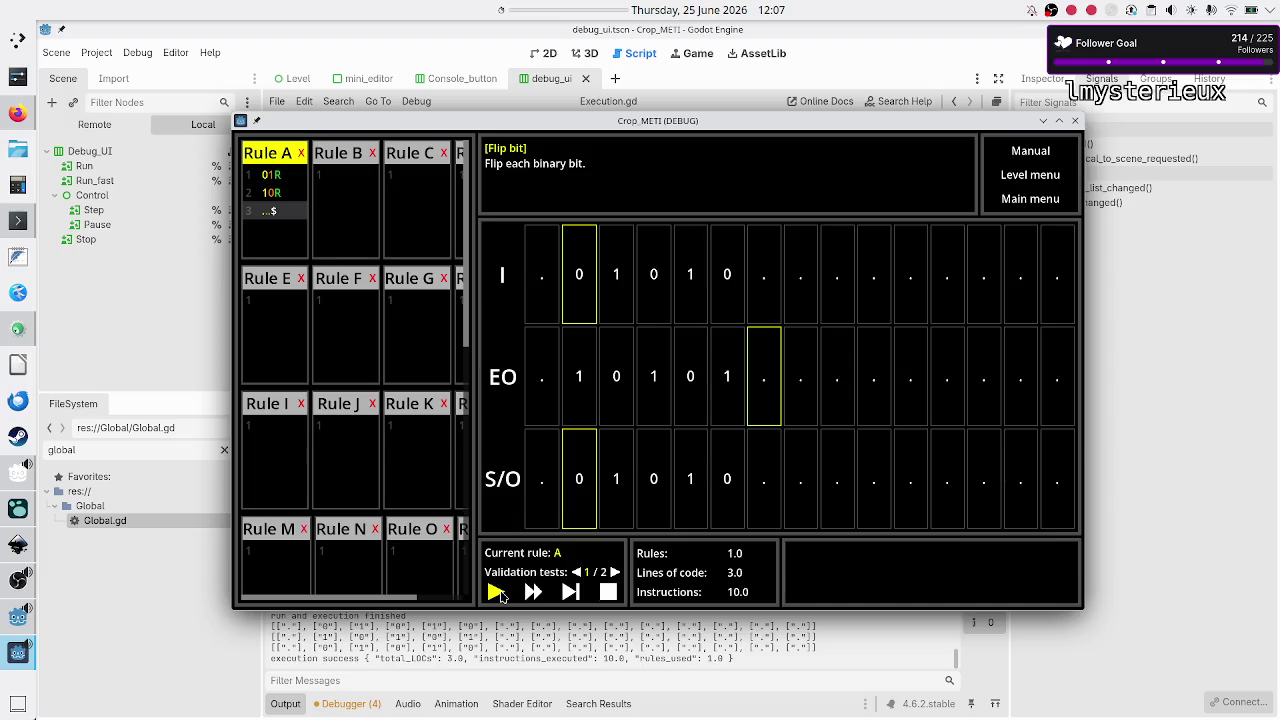
pyautogui.press('F8')
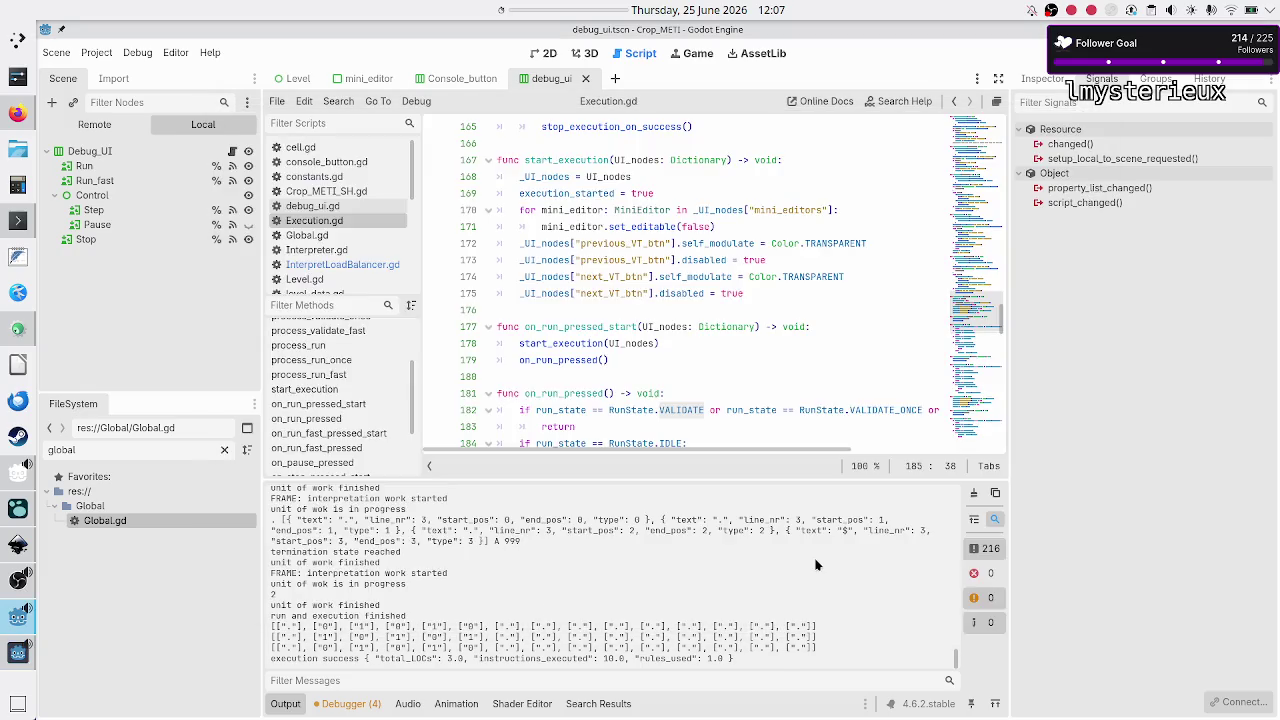
# - Relaunch the game and step Rule A until it halts, then select the logged token list
pyautogui.press('F5')
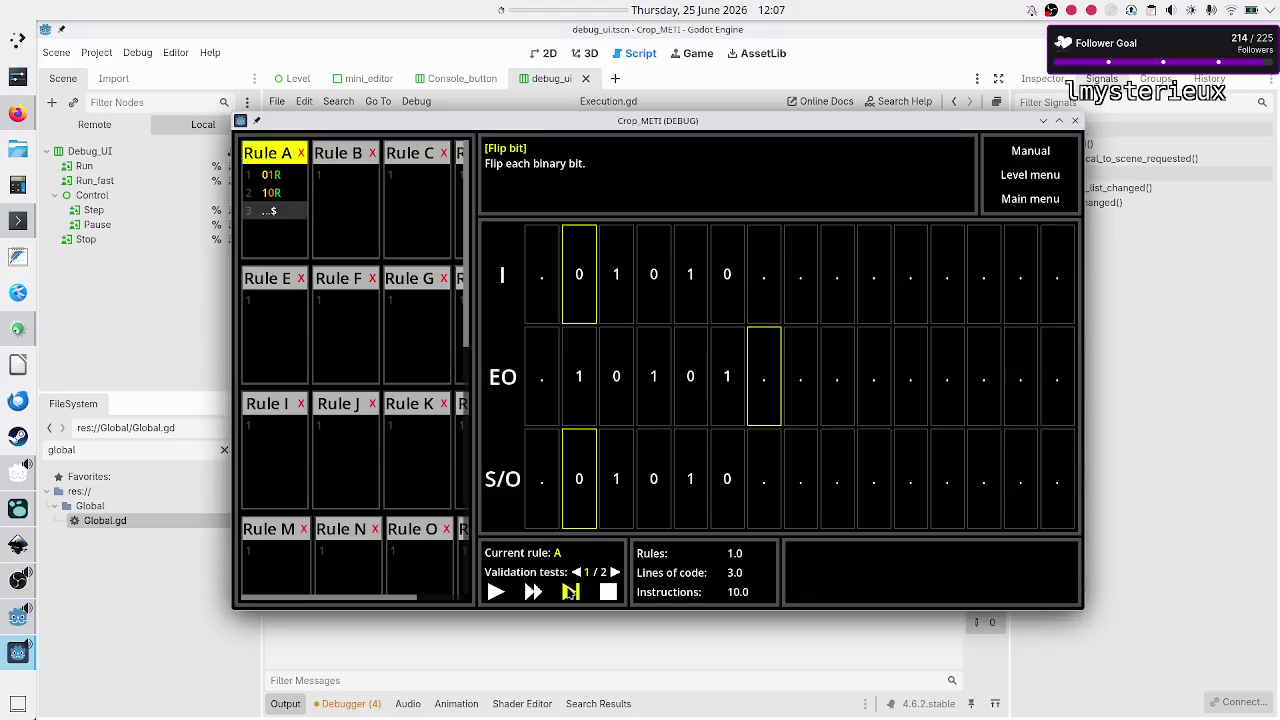
pyautogui.click(570, 592)
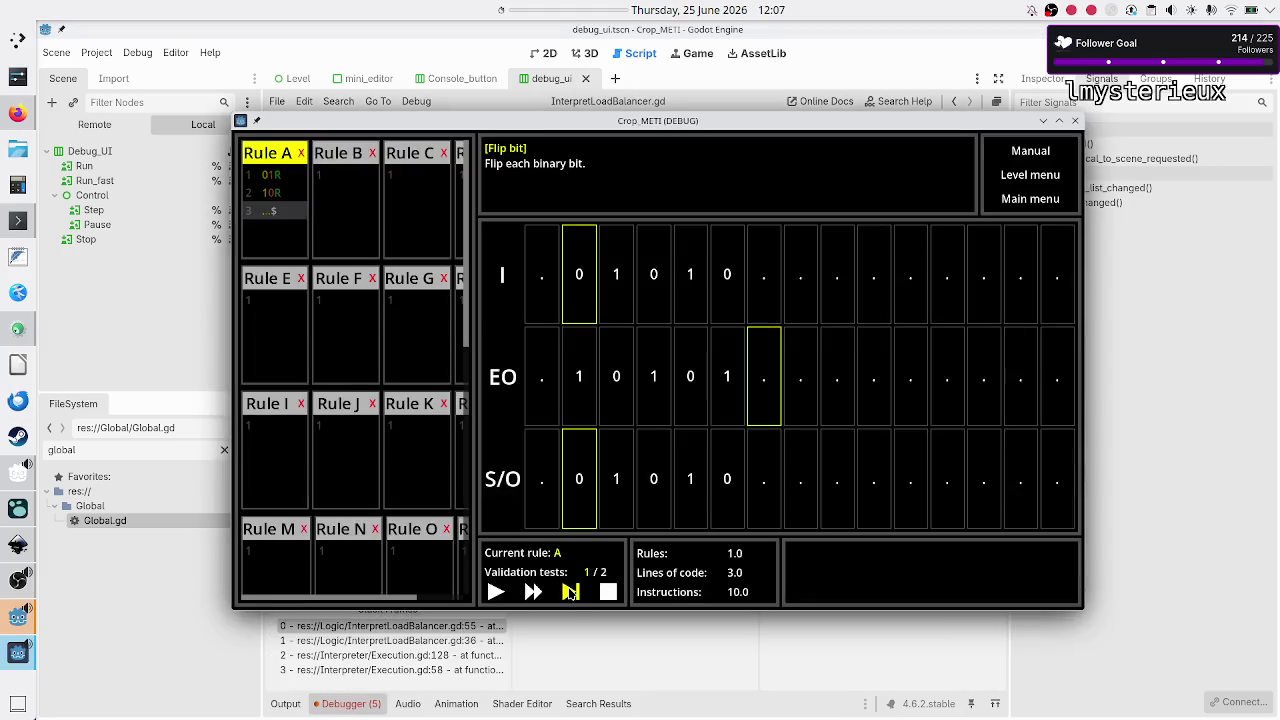
pyautogui.click(288, 703)
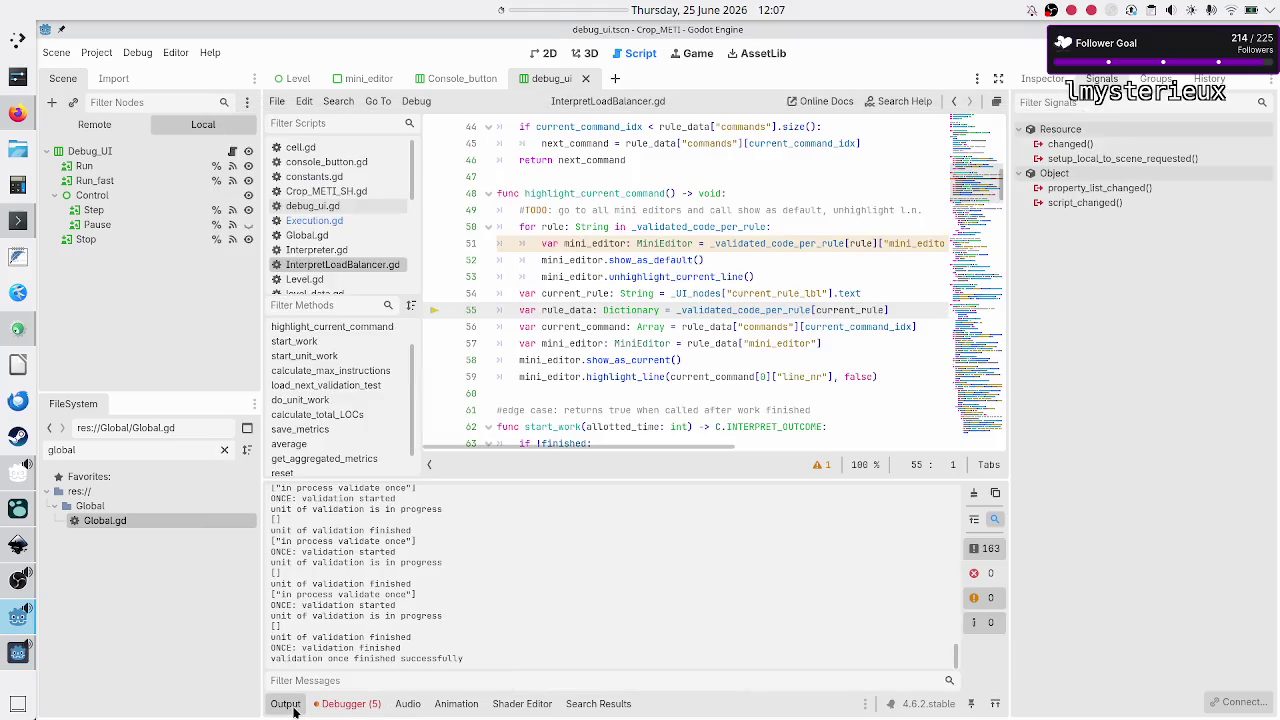
pyautogui.scroll(20, 463, 563)
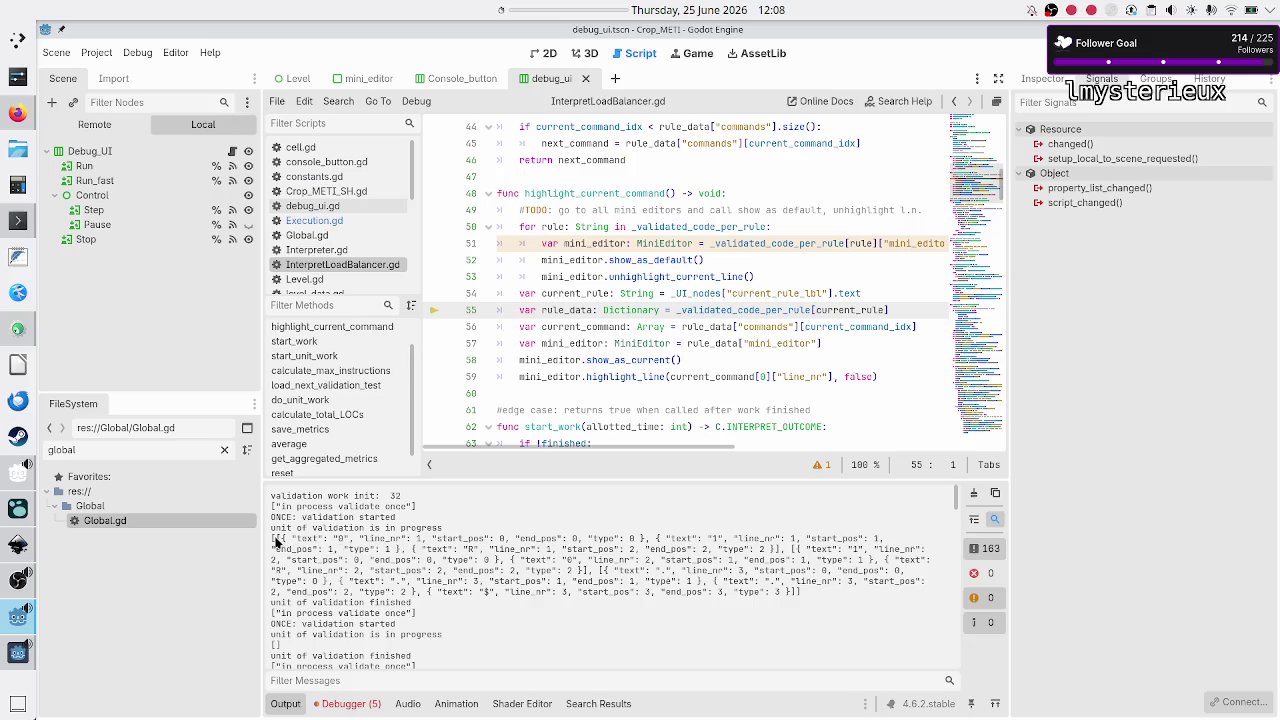
pyautogui.moveTo(277, 541); pyautogui.dragTo(443, 603)
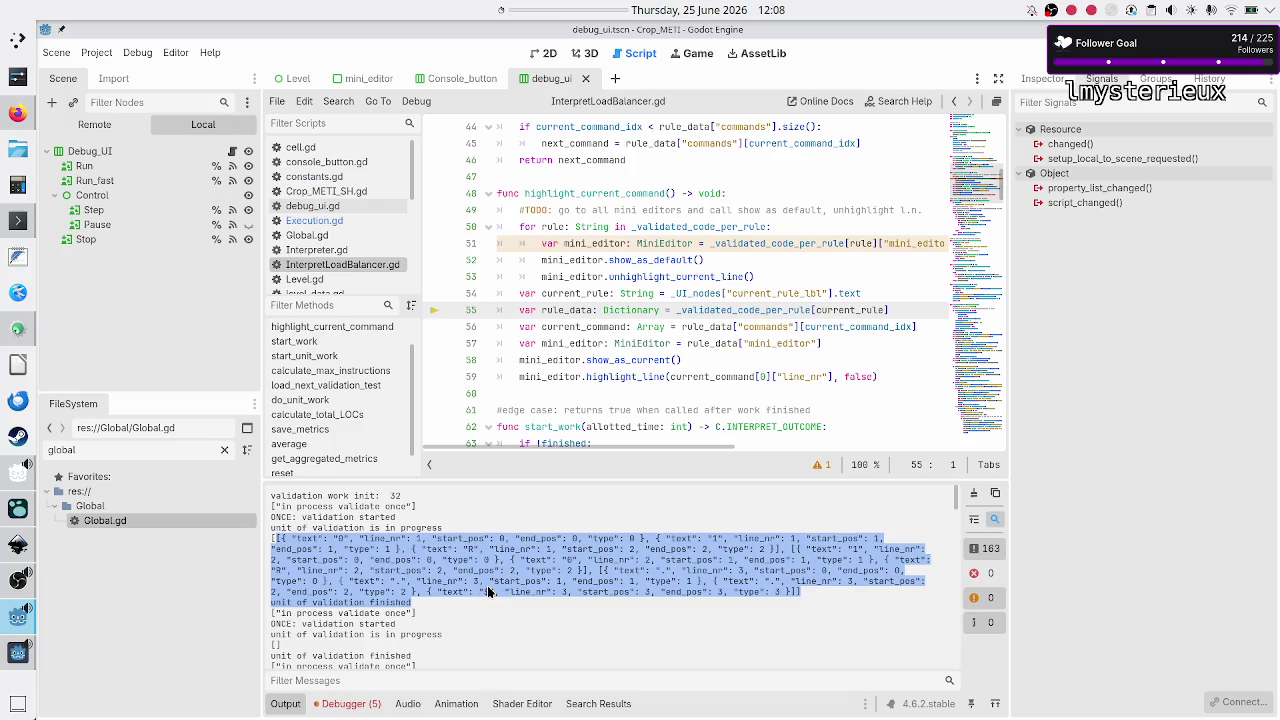
# - Deselect the token list in the Output log and open ValidateScheduler.gd
pyautogui.click(454, 589)
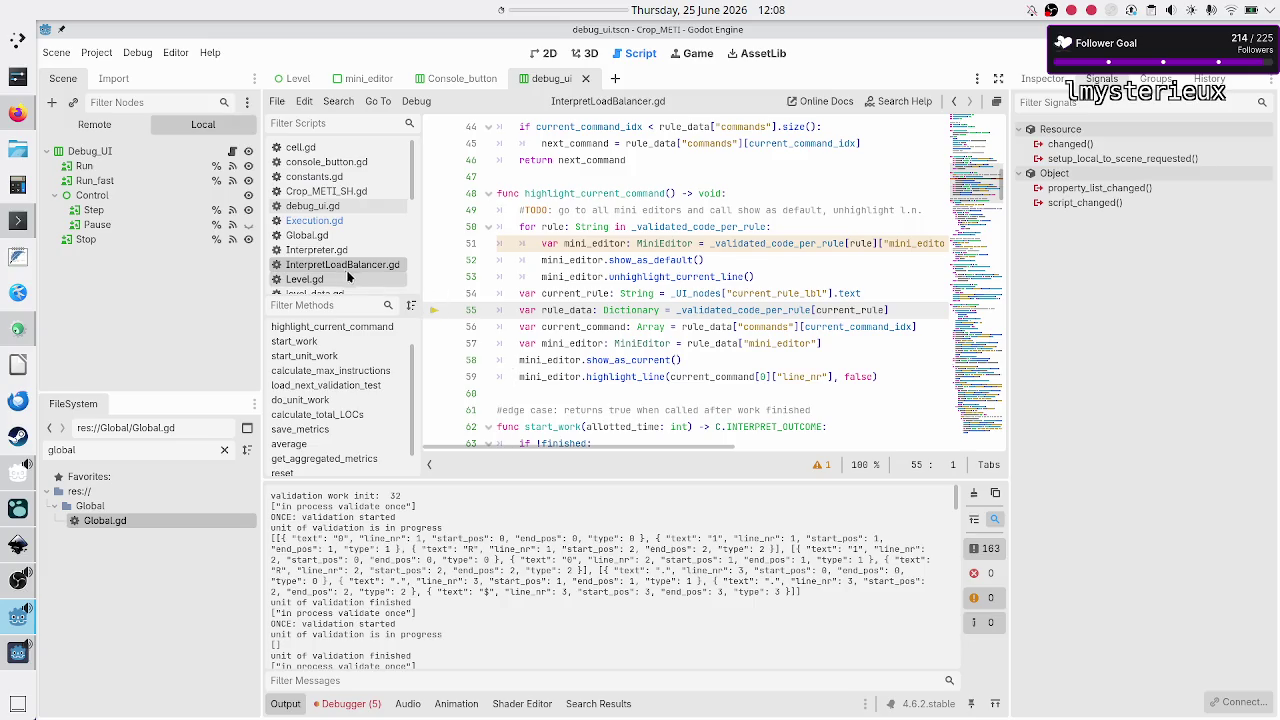
pyautogui.scroll(-5, 359, 238)
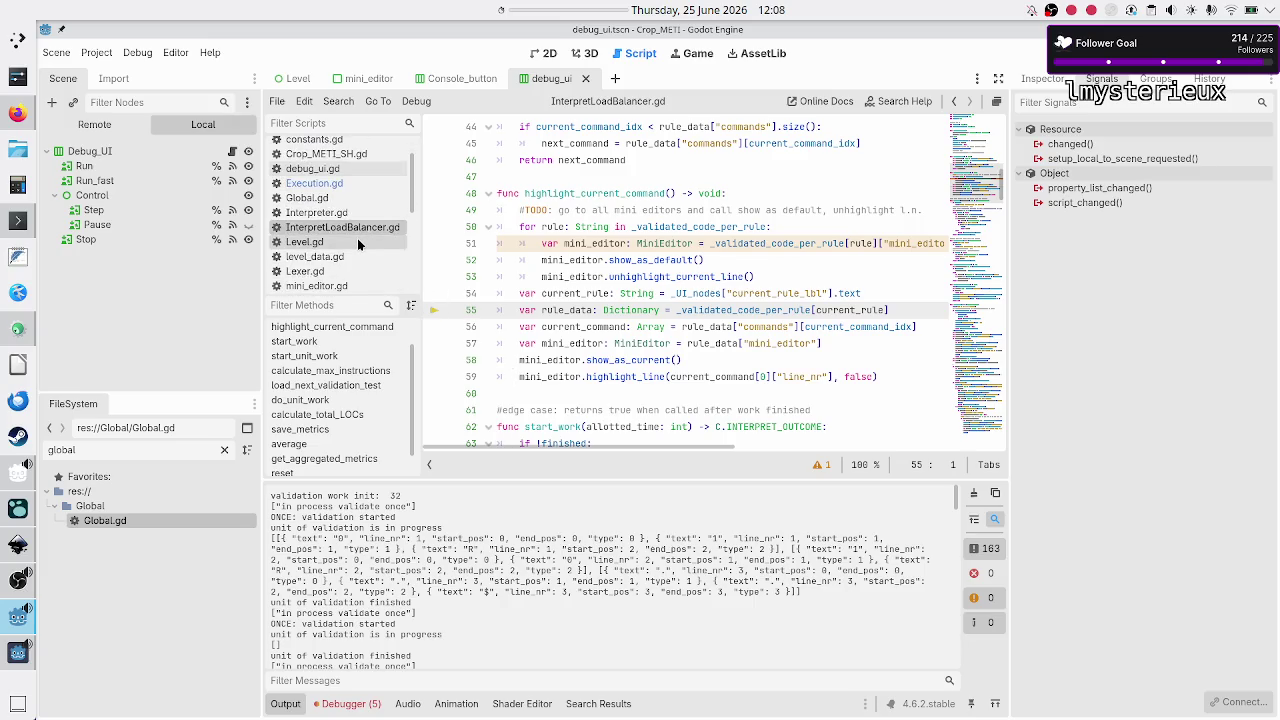
pyautogui.click(358, 232)
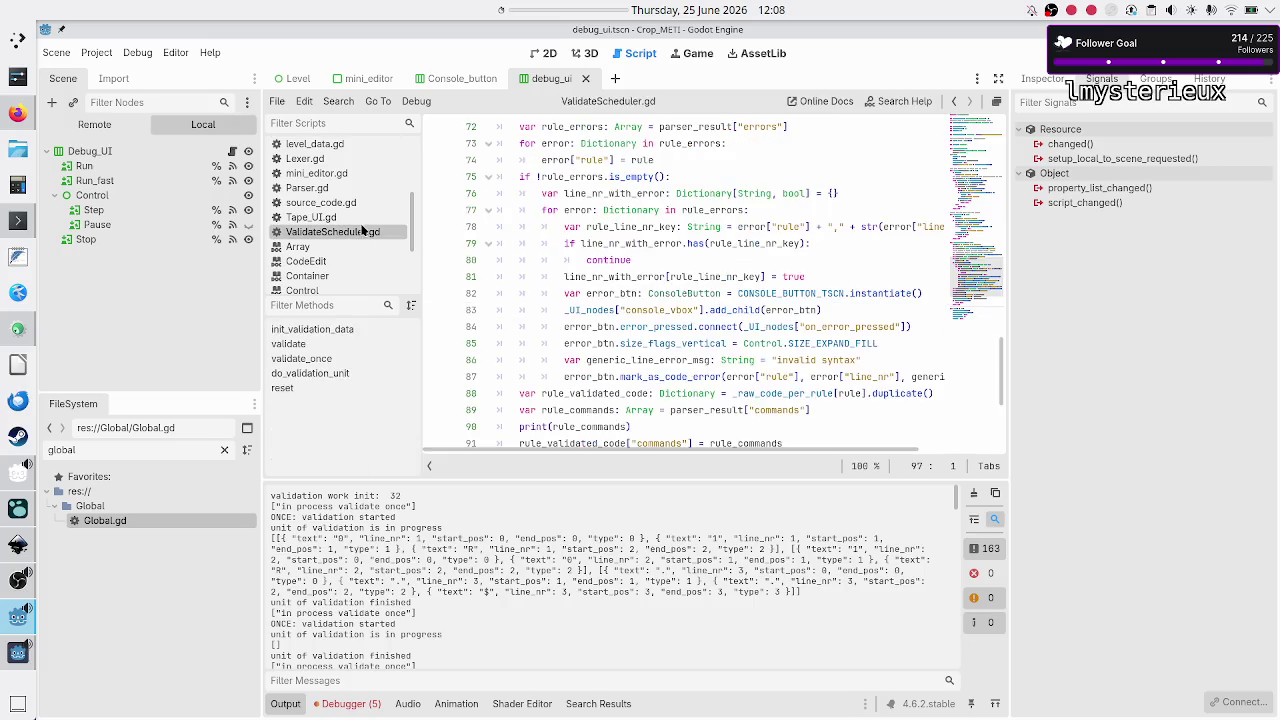
# - Select validated_code_per_rule on line 5 of ValidateScheduler.gd, then show the debugger
pyautogui.scroll(10, 604, 220)
pyautogui.scroll(10, 604, 220)
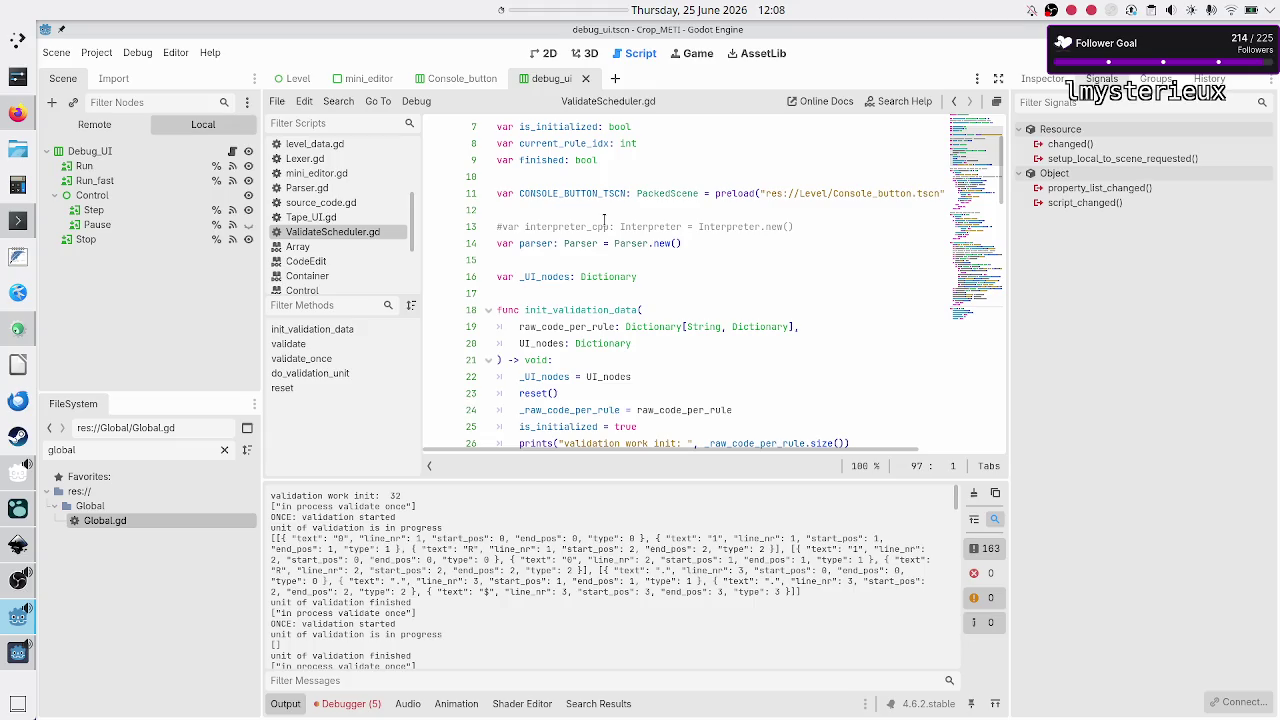
pyautogui.scroll(2, 604, 219)
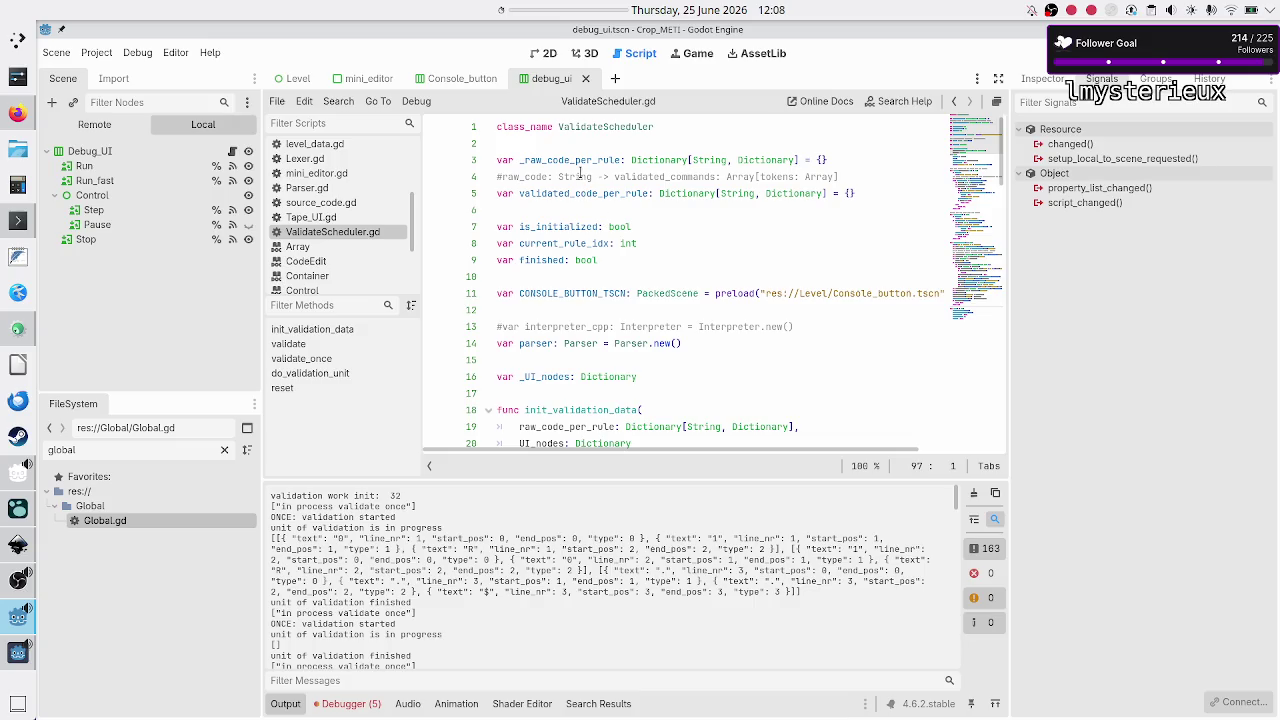
pyautogui.doubleClick(572, 193)
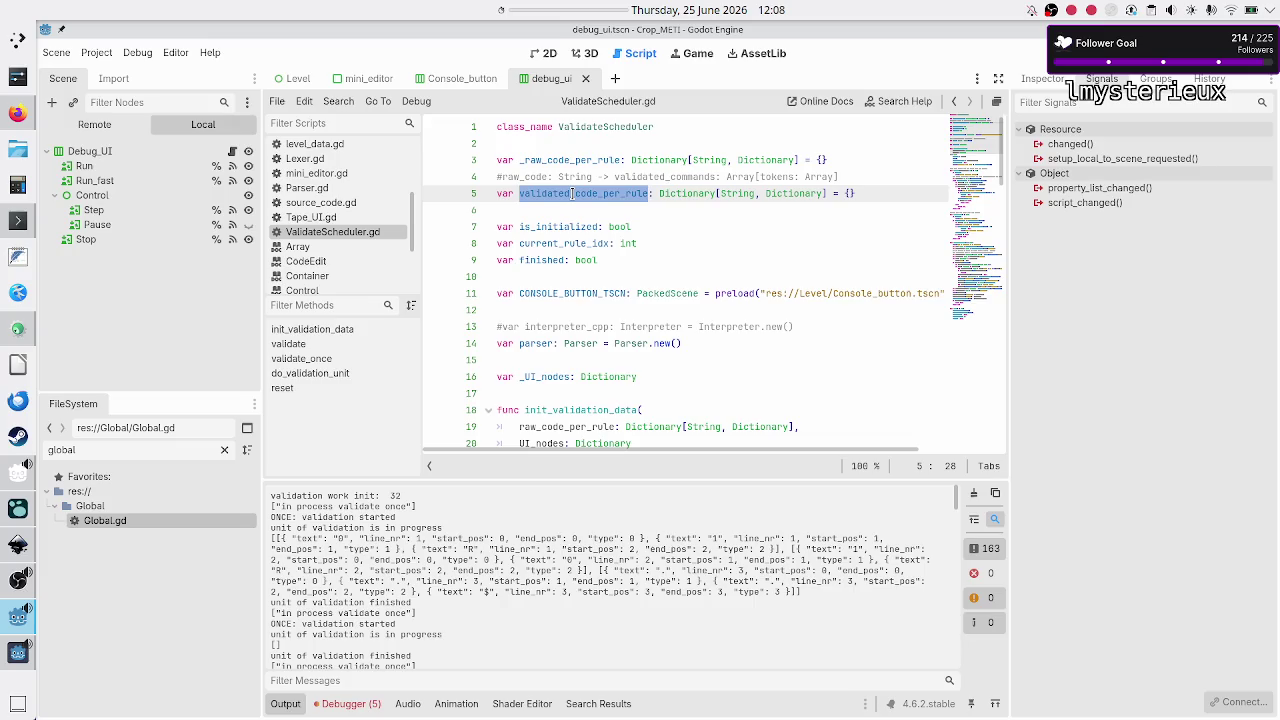
pyautogui.click(349, 704)
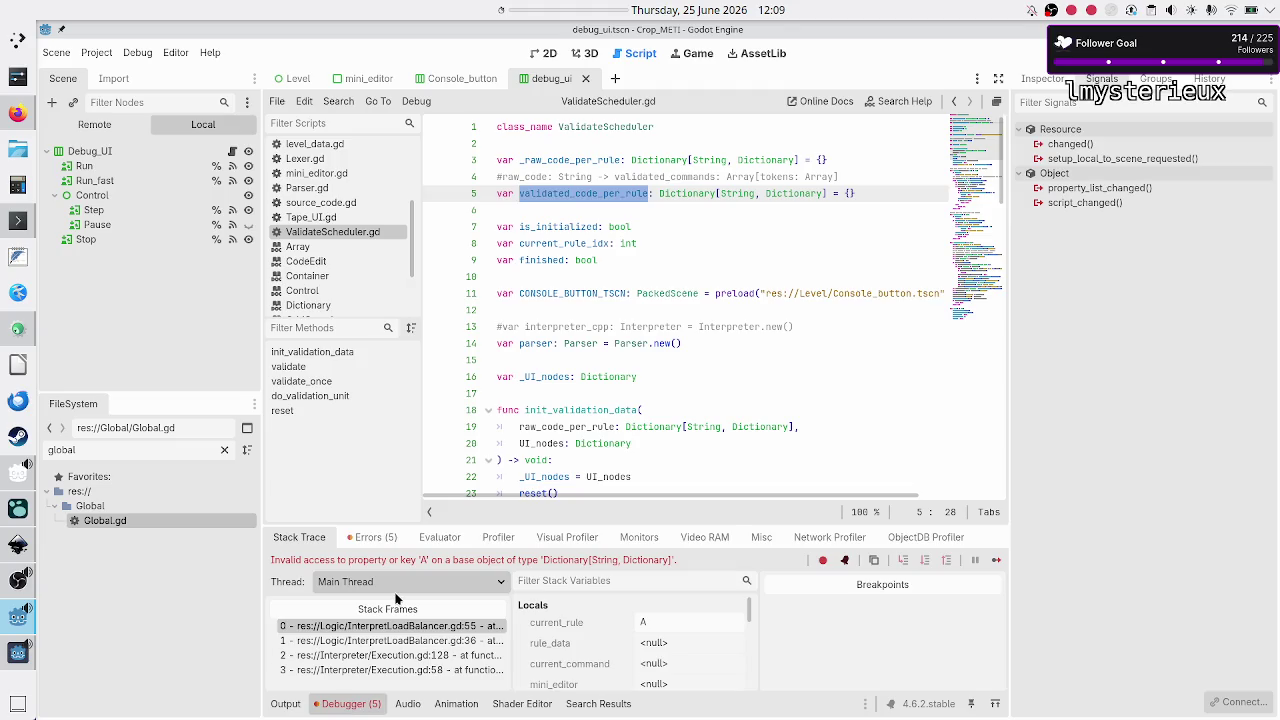
# - Jump from the Errors list to the invalid key 'A' access and highlight _validated_code_per_rule
pyautogui.click(388, 540)
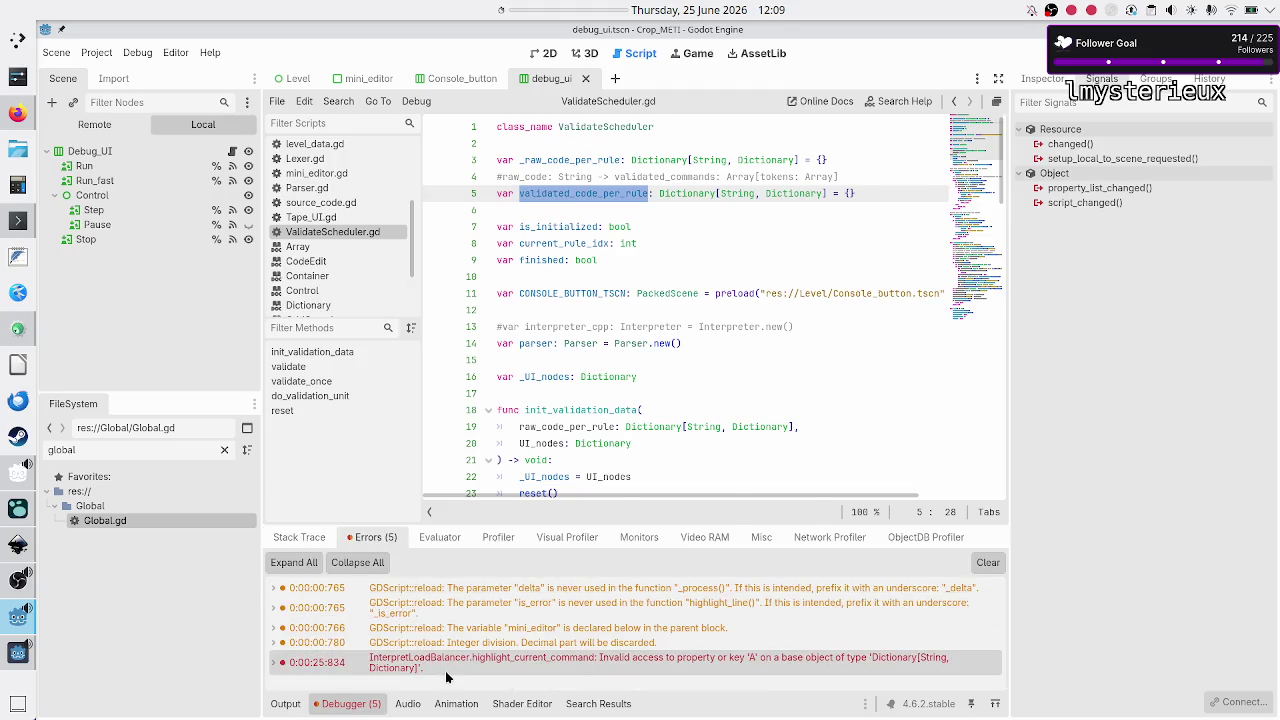
pyautogui.doubleClick(446, 677)
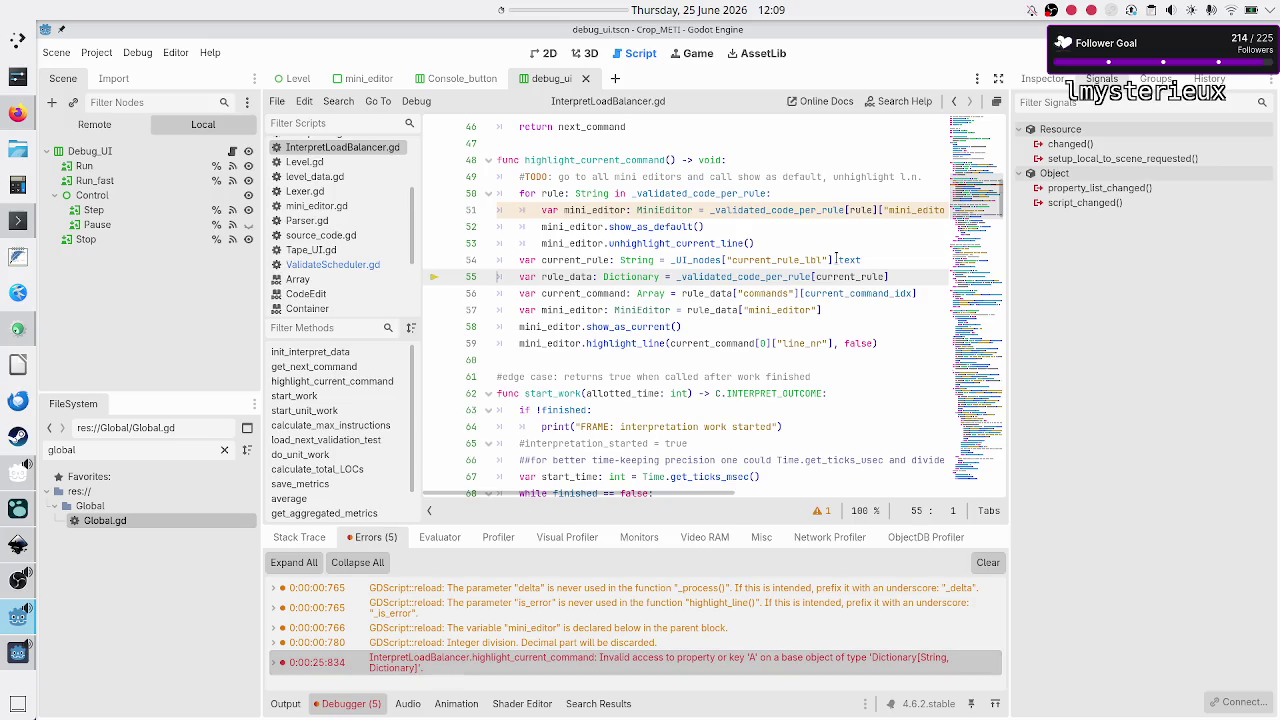
pyautogui.doubleClick(767, 276)
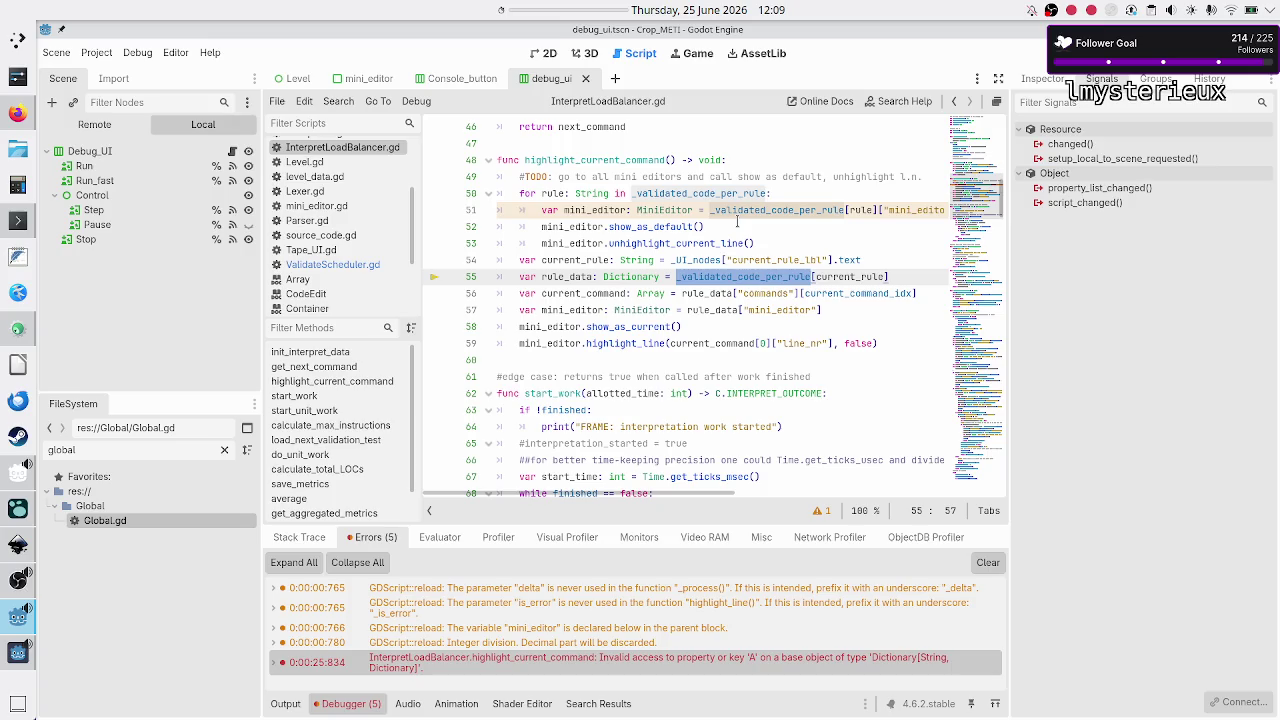
pyautogui.scroll(4, 737, 221)
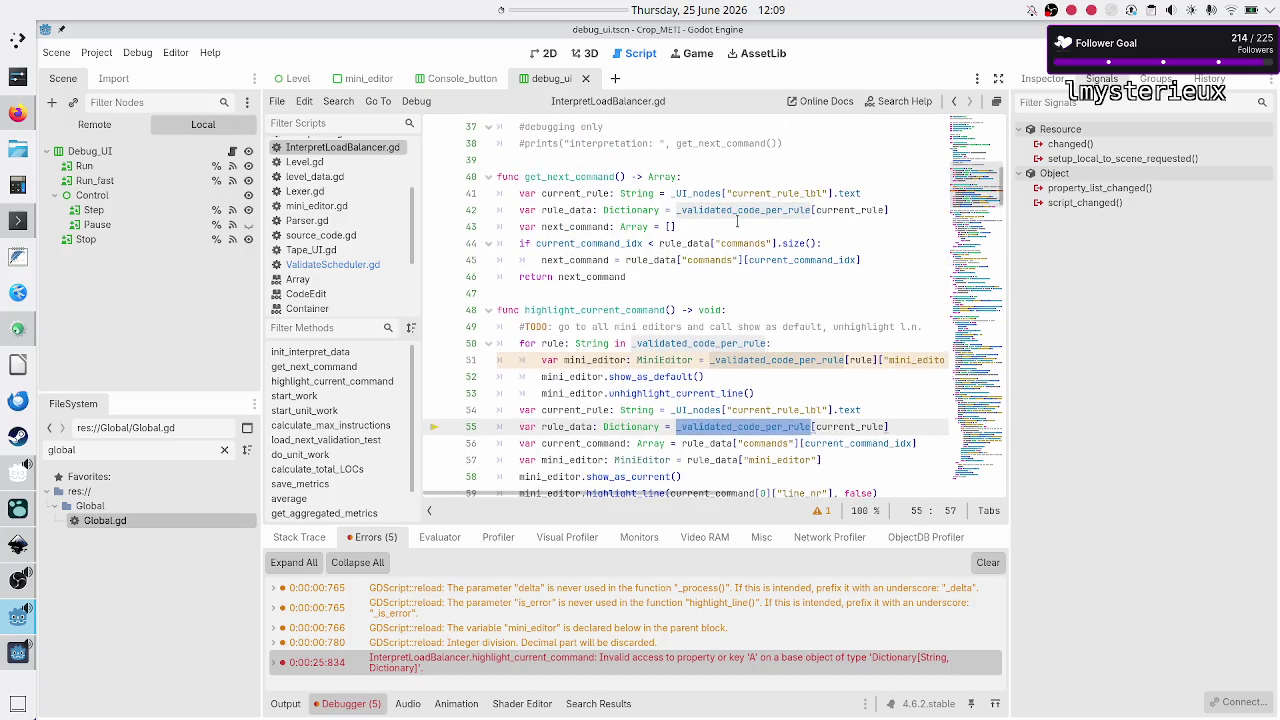
pyautogui.scroll(11, 737, 221)
pyautogui.scroll(-8, 737, 221)
pyautogui.scroll(1, 737, 221)
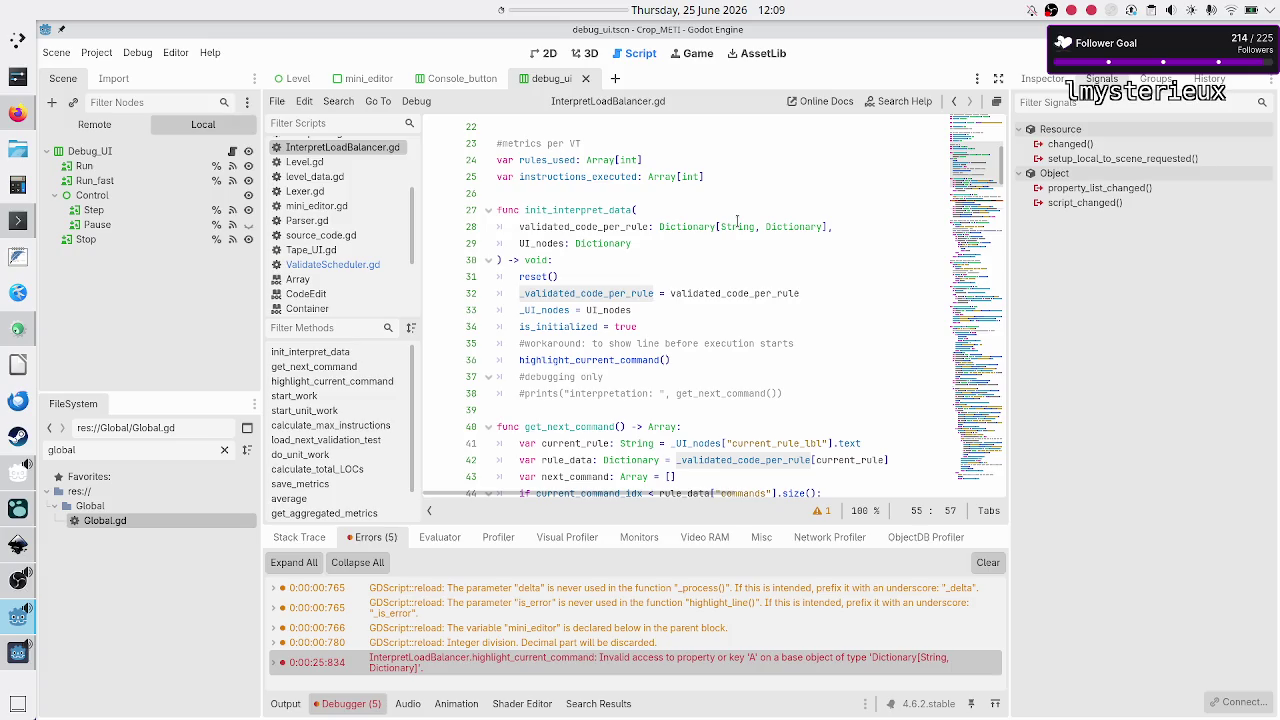
# - Find where _validated_code_per_rule is assigned in InterpretLoadBalancer.gd, then open Execution.gd
pyautogui.doubleClick(580, 293)
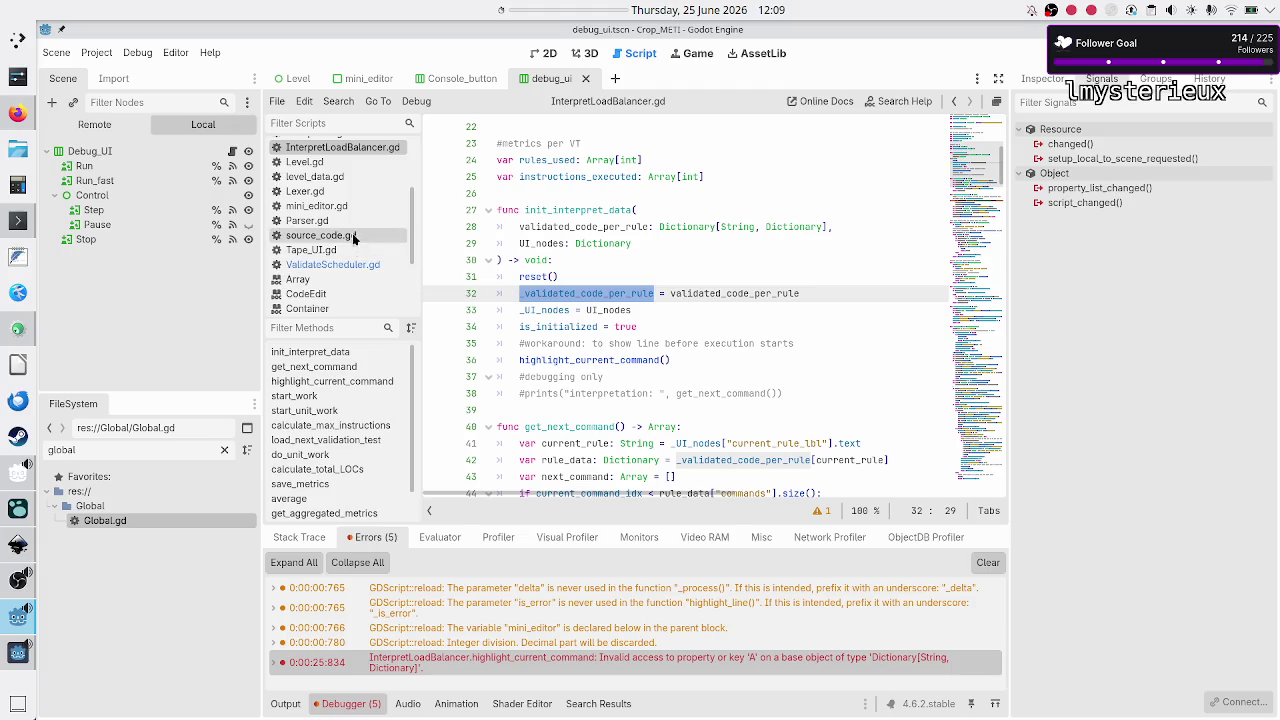
pyautogui.scroll(-2, 354, 211)
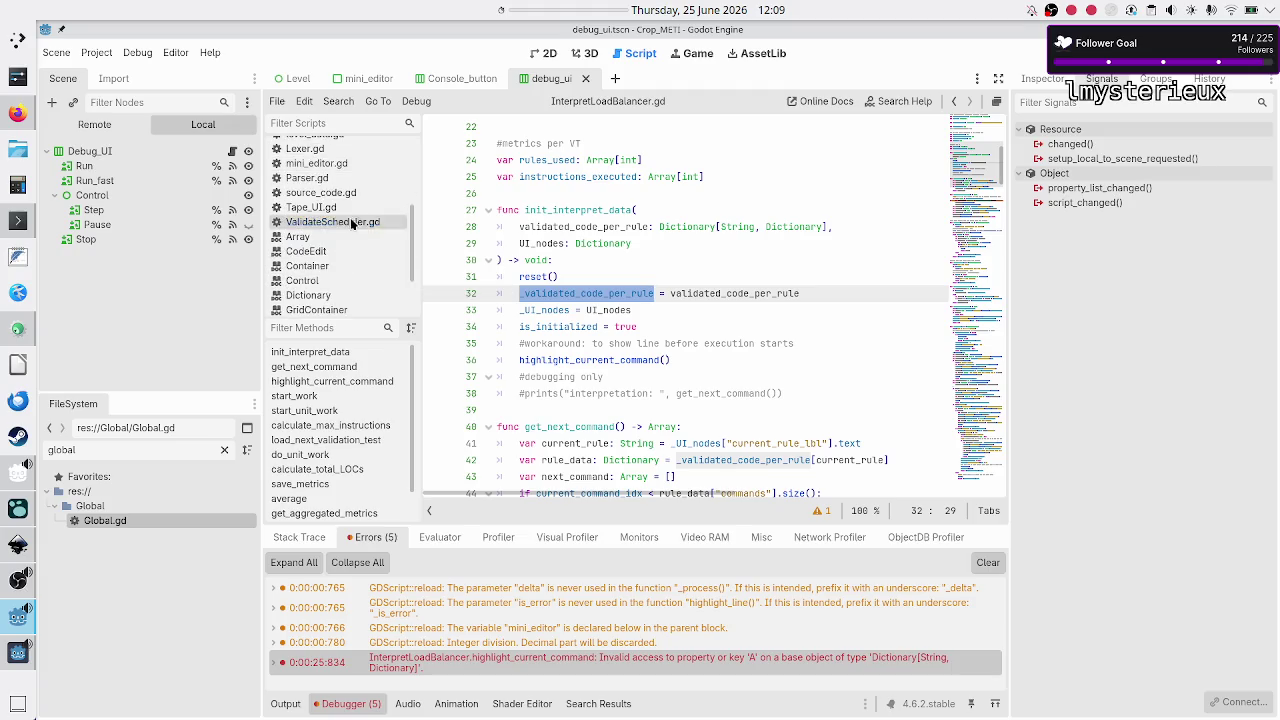
pyautogui.scroll(5, 352, 224)
pyautogui.click(318, 220)
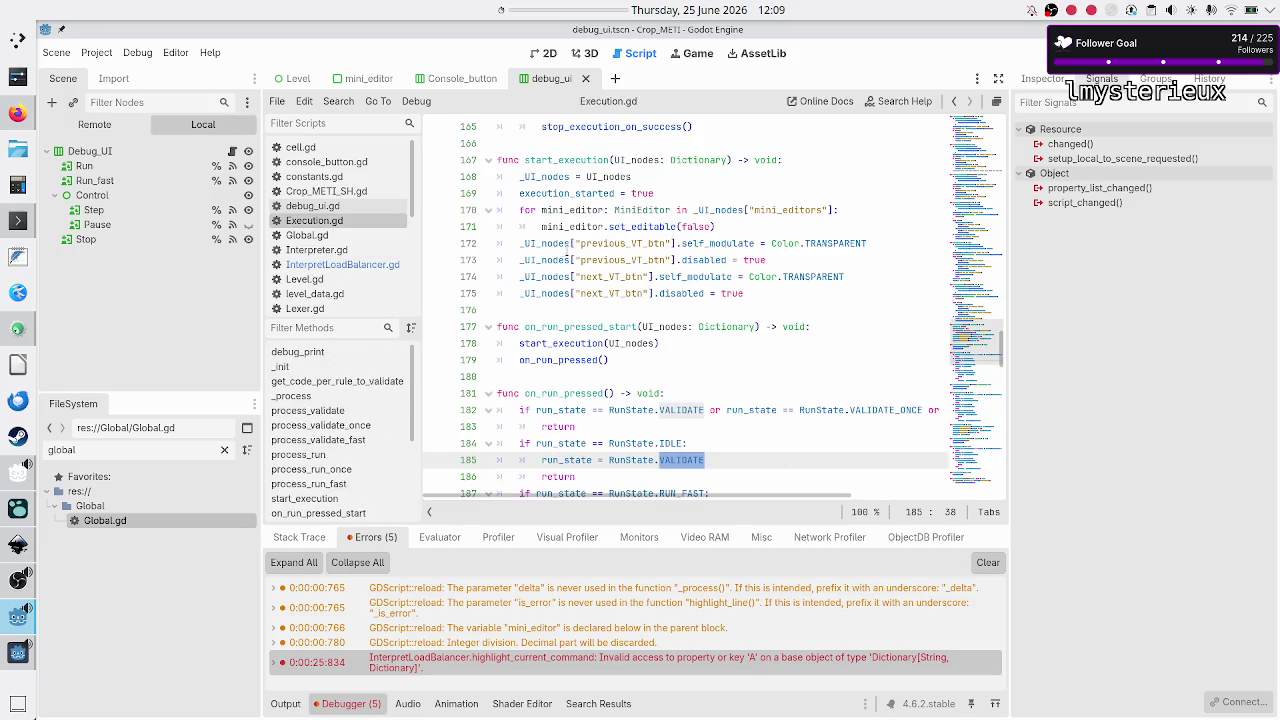
pyautogui.scroll(20, 570, 245)
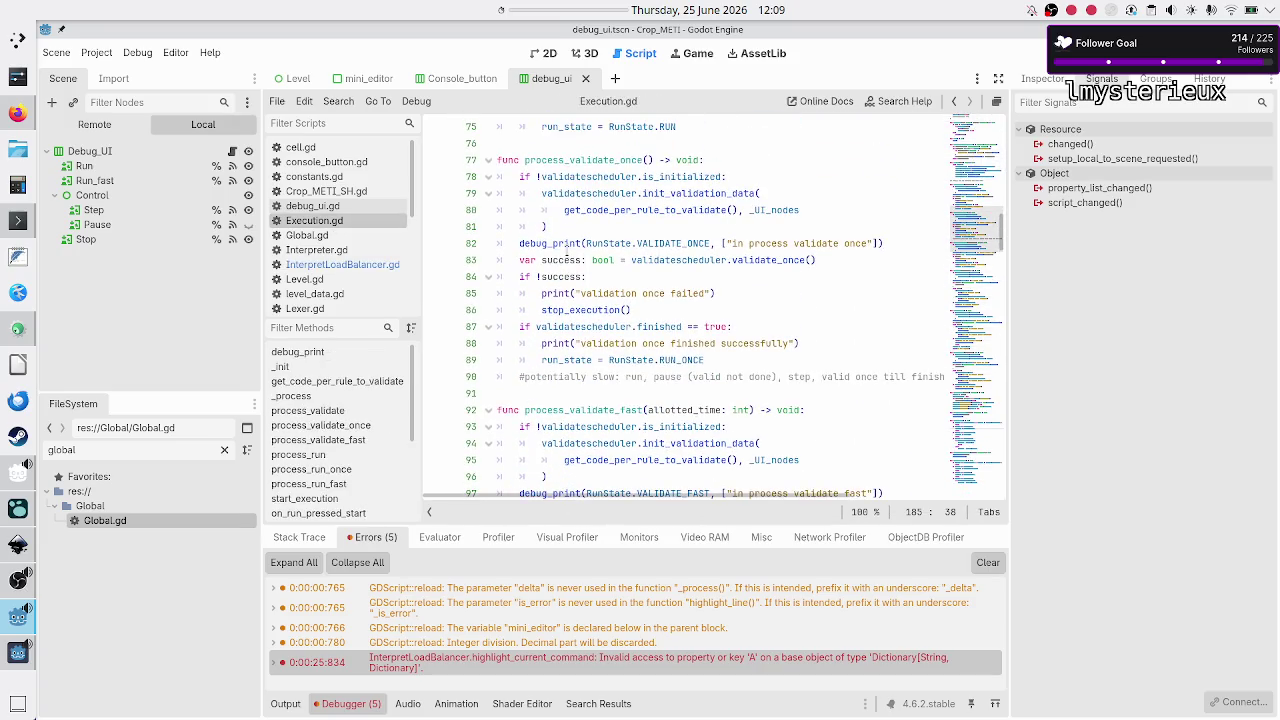
pyautogui.scroll(-7, 567, 256)
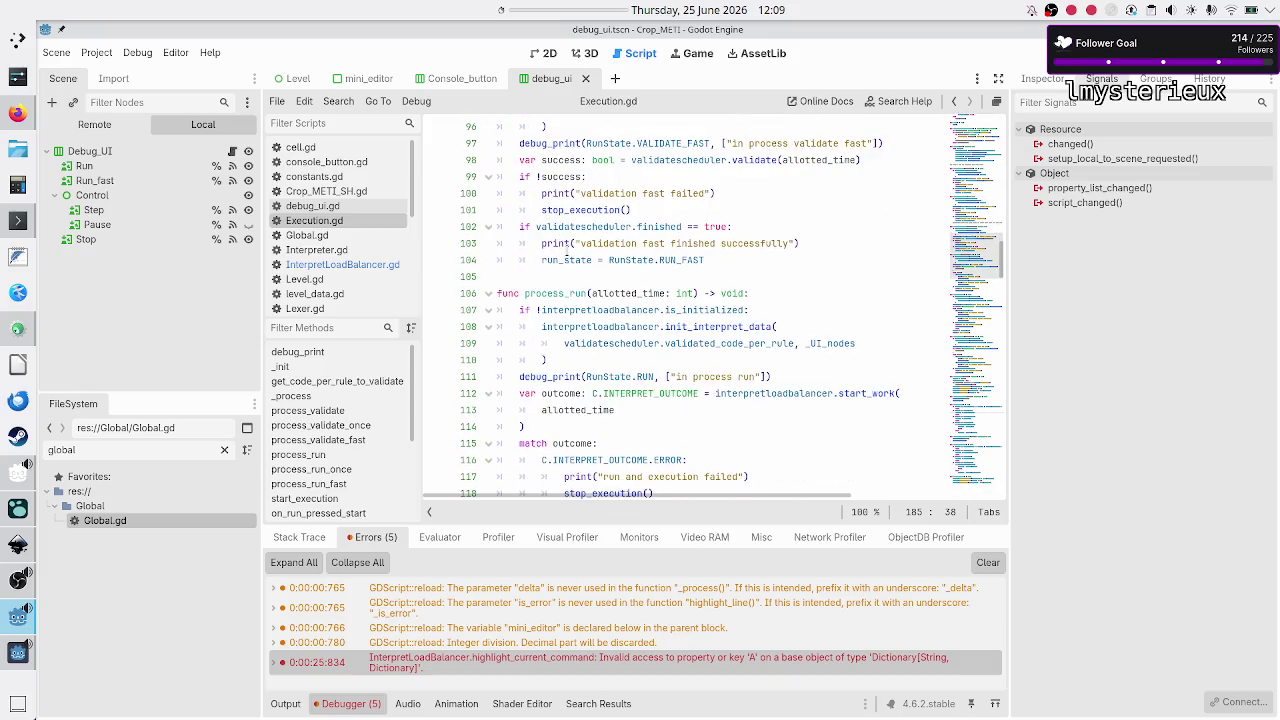
pyautogui.scroll(-8, 567, 256)
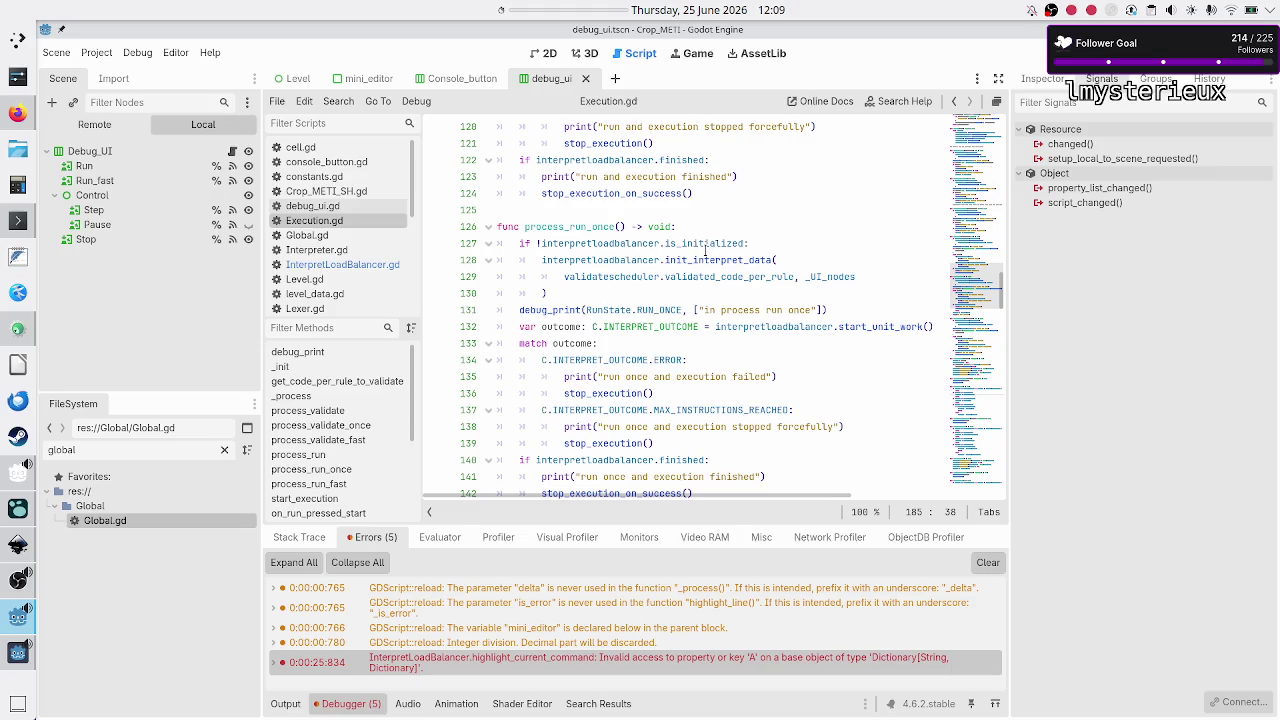
pyautogui.doubleClick(708, 245)
pyautogui.doubleClick(703, 259)
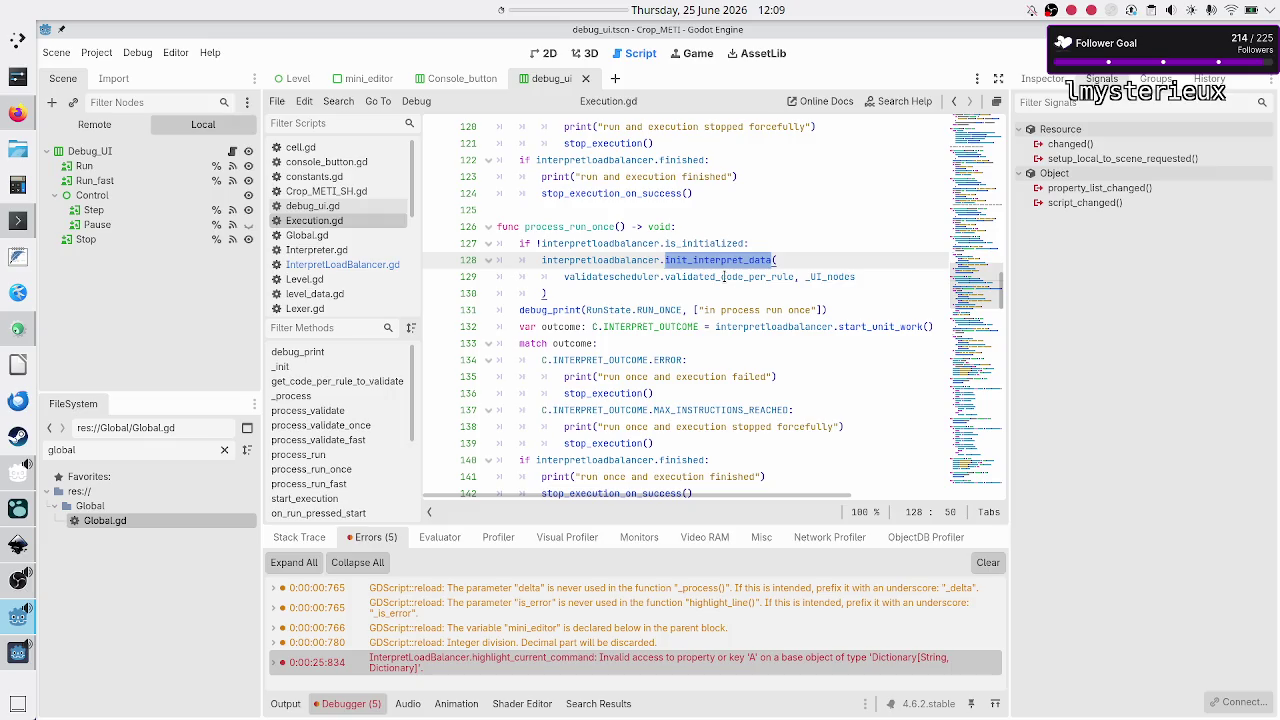
pyautogui.doubleClick(723, 277)
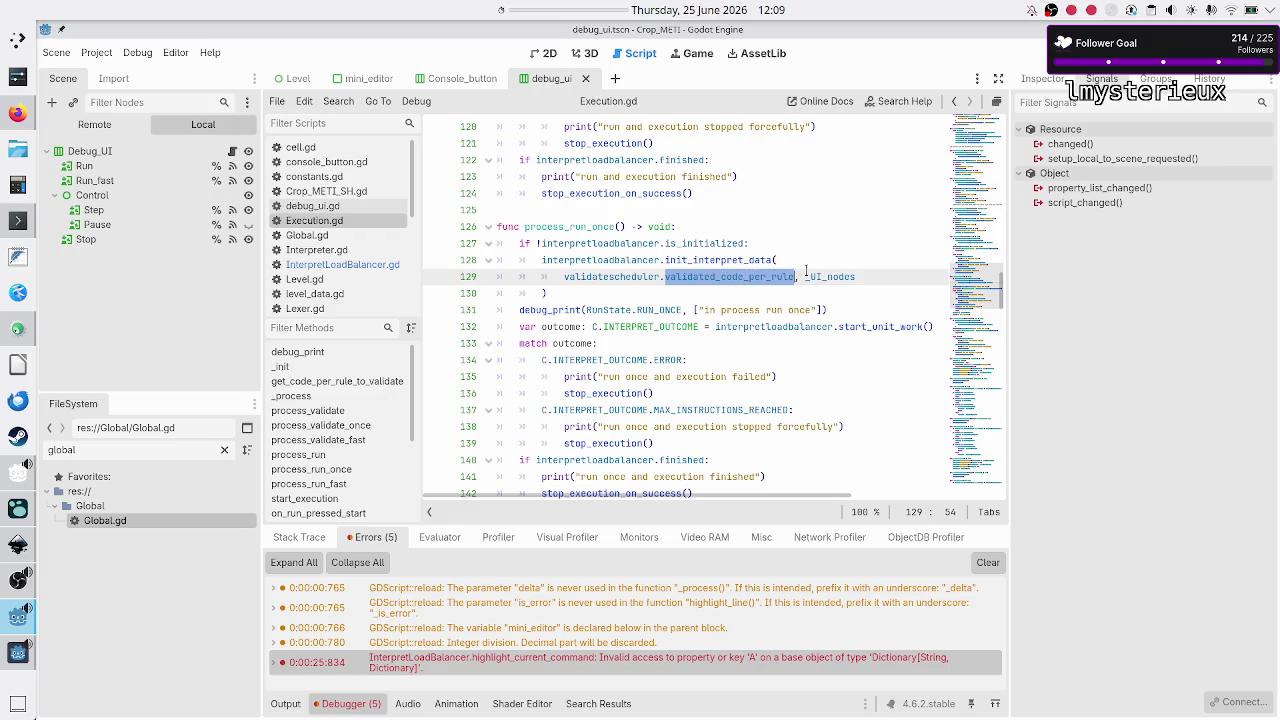
pyautogui.moveTo(797, 277); pyautogui.dragTo(668, 276)
pyautogui.click(668, 276)
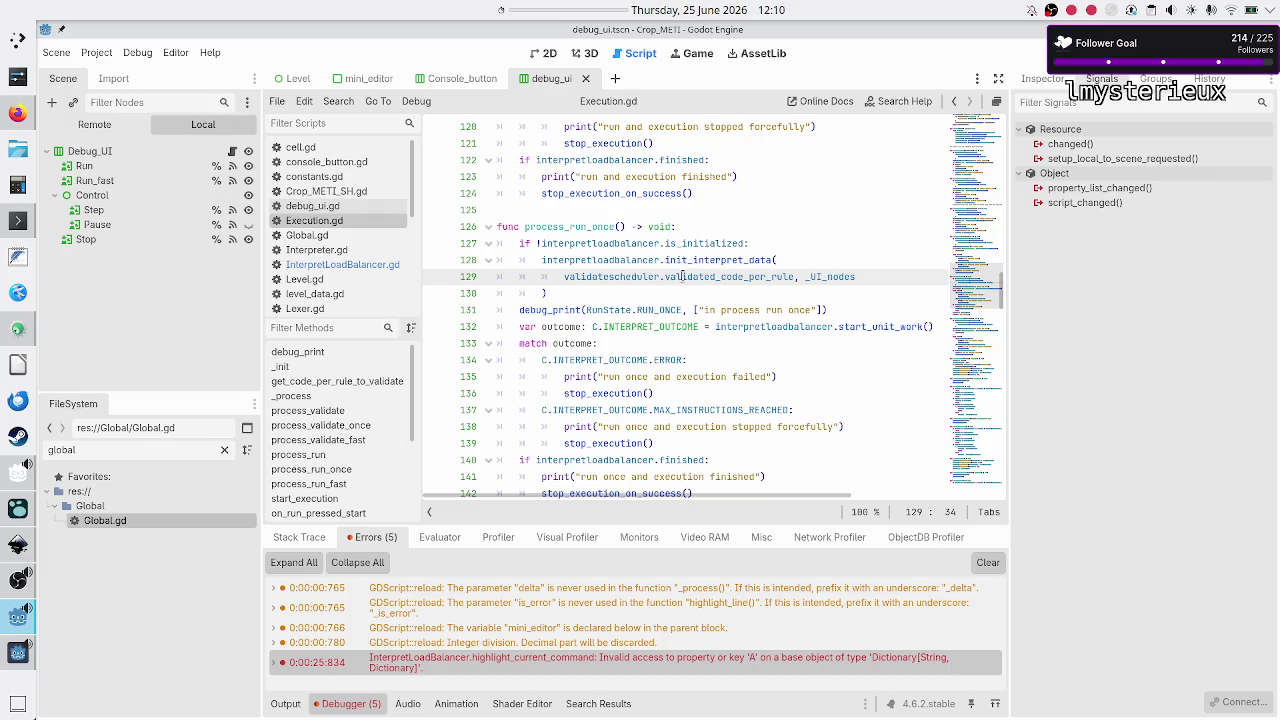
pyautogui.doubleClick(683, 276)
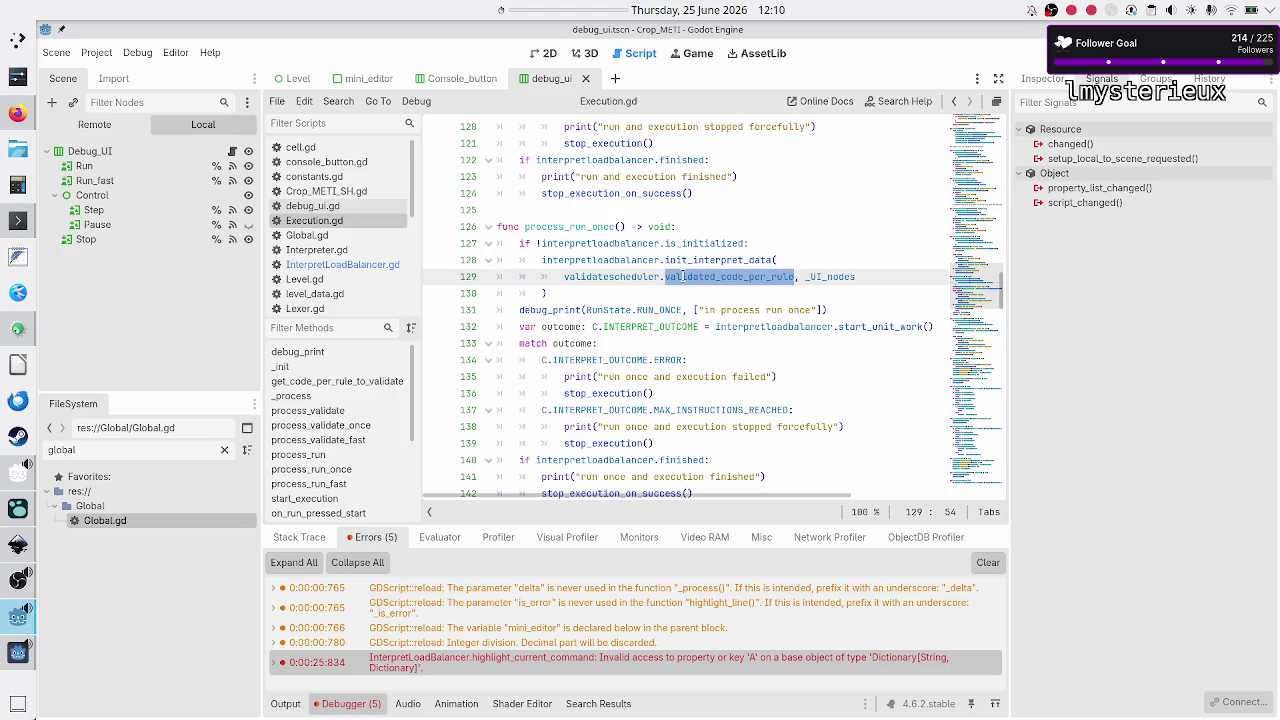
pyautogui.click(683, 276)
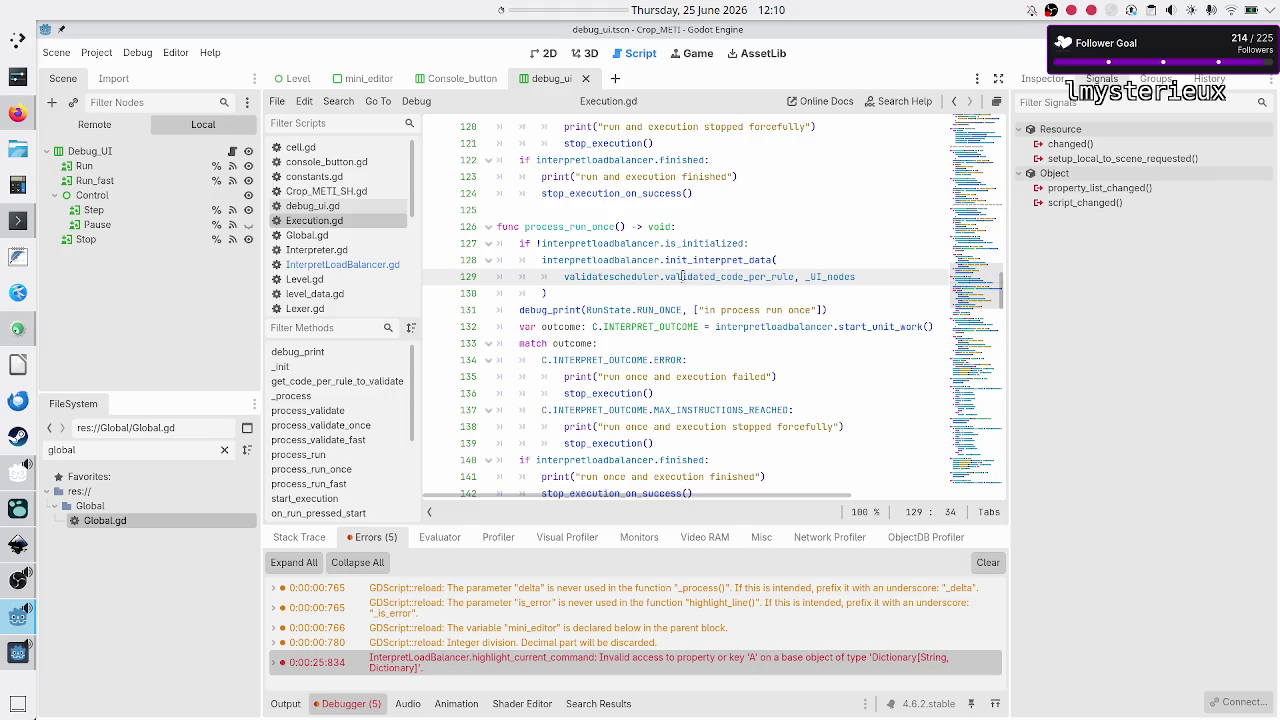
pyautogui.click(825, 245)
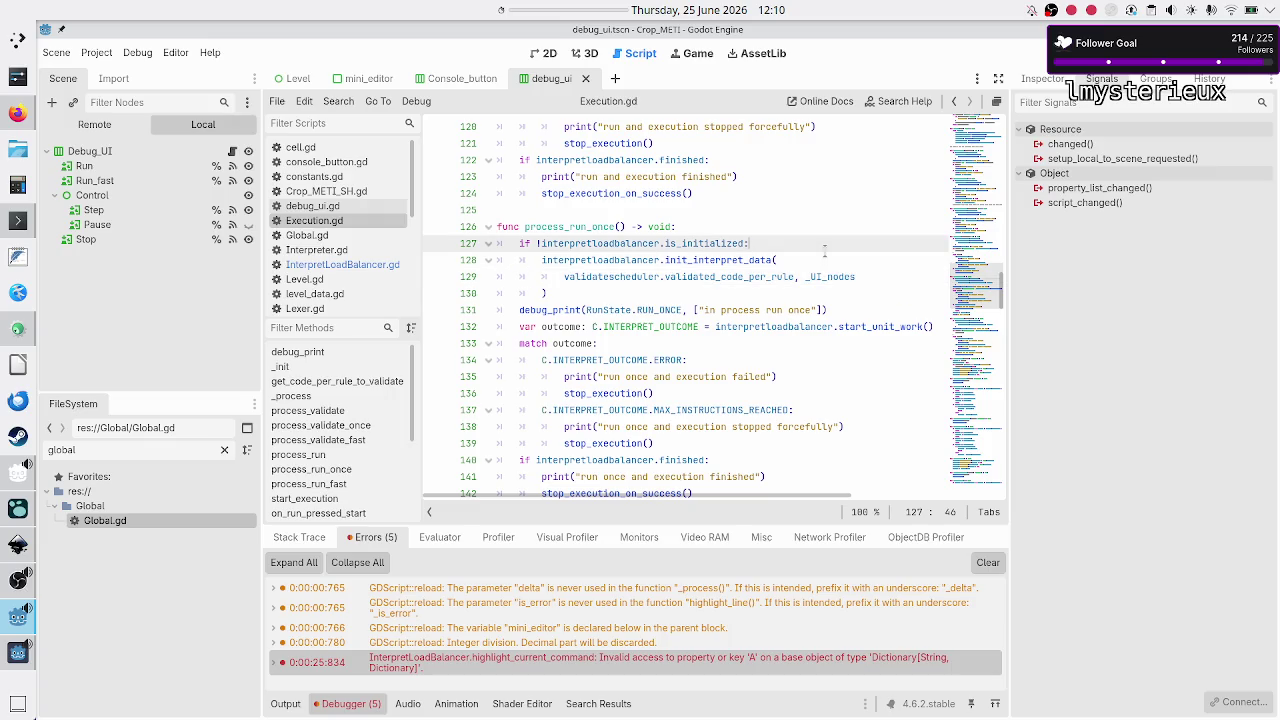
# - Add print(validatescheduler.validated_code_per_rule) on line 128, then save and launch with F5
pyautogui.press('Return')
pyautogui.write('print(')
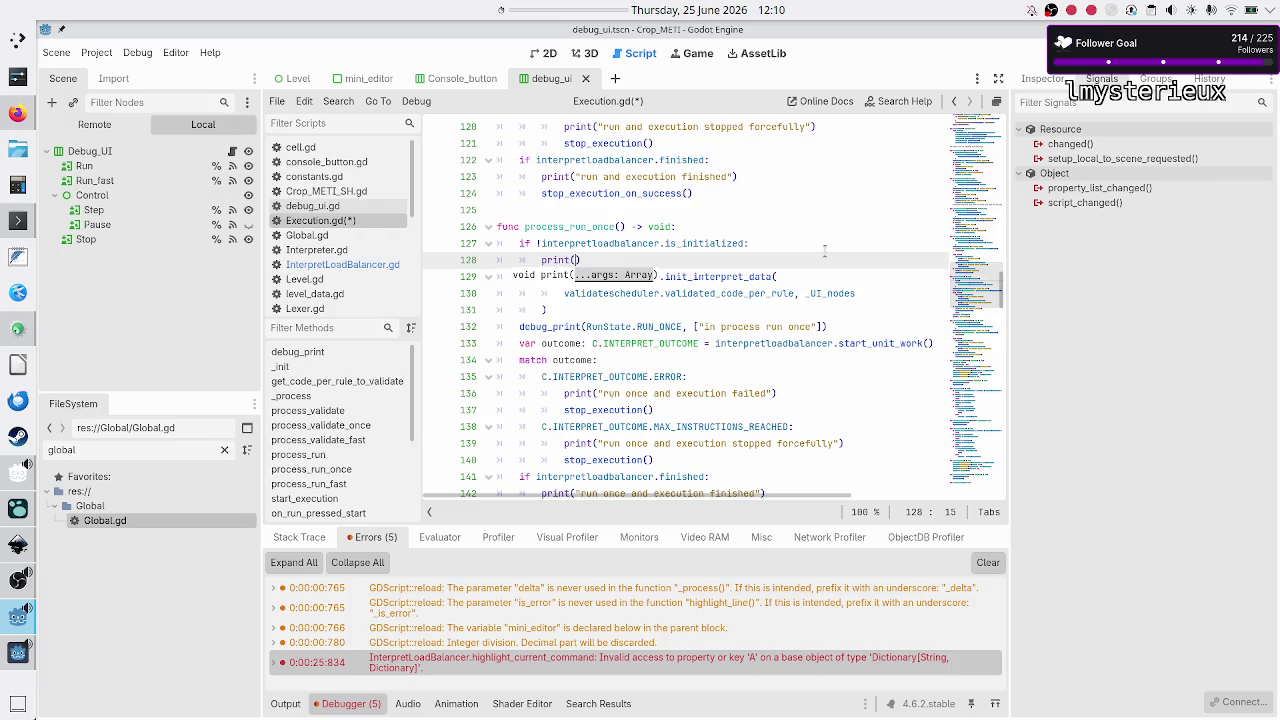
pyautogui.press('Down')
pyautogui.press('Down')
pyautogui.hotkey('shift', 'Right')
pyautogui.hotkey('shift', 'Right')
pyautogui.hotkey('shift', 'Right')
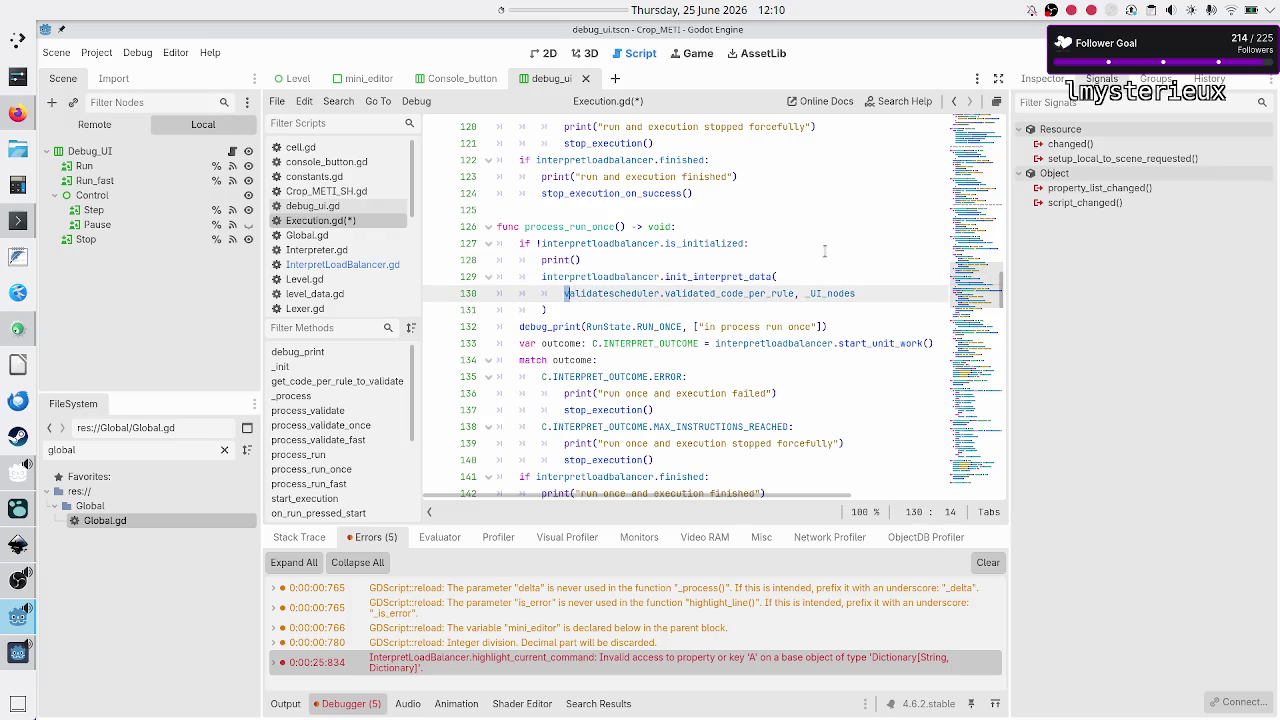
pyautogui.hotkey('shift', 'Right')
pyautogui.hotkey('shift', 'Right')
pyautogui.hotkey('shift', 'Right')
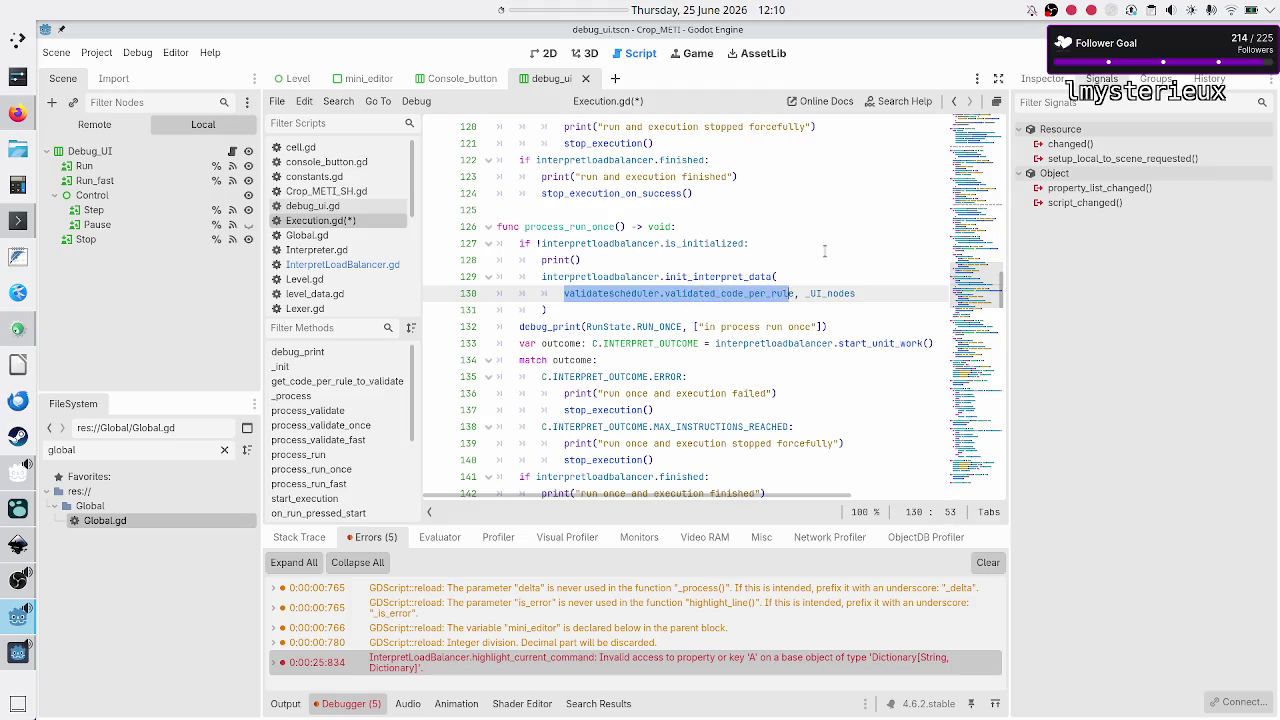
pyautogui.hotkey('ctrl', 'c')
pyautogui.press('Up')
pyautogui.press('Up')
pyautogui.press('Left')
pyautogui.hotkey('ctrl', 'v')
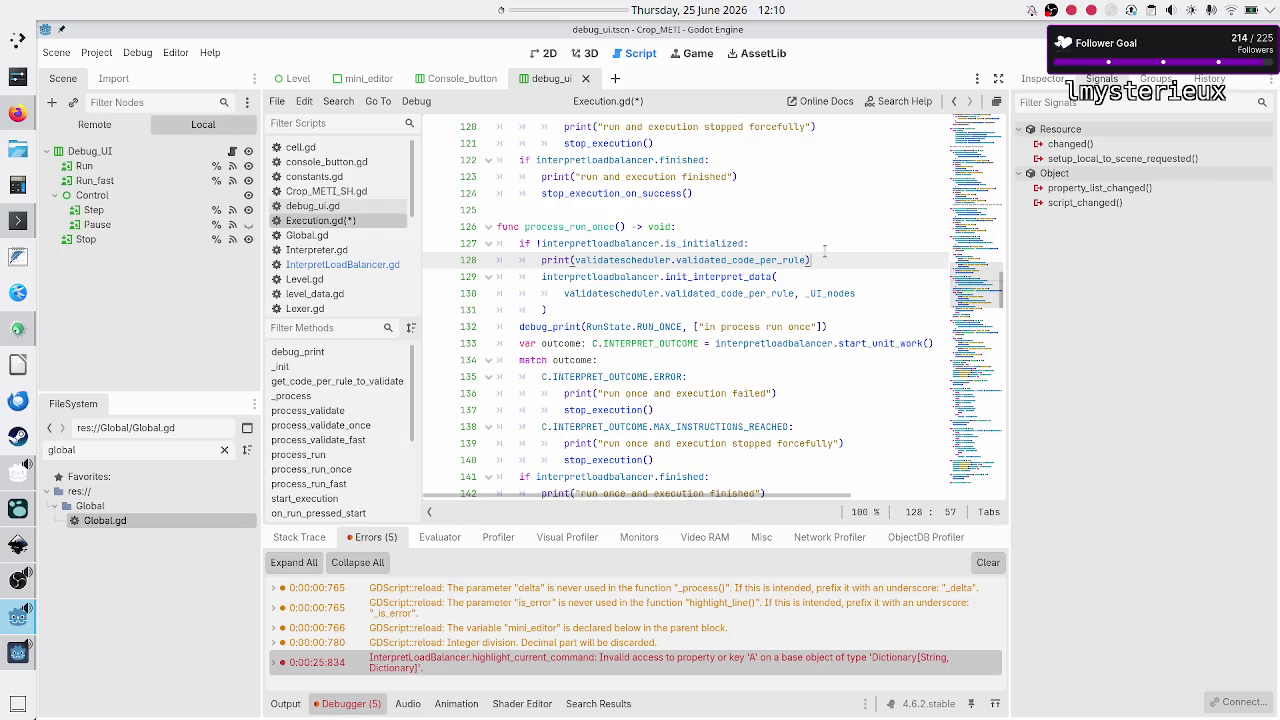
pyautogui.press('F5')
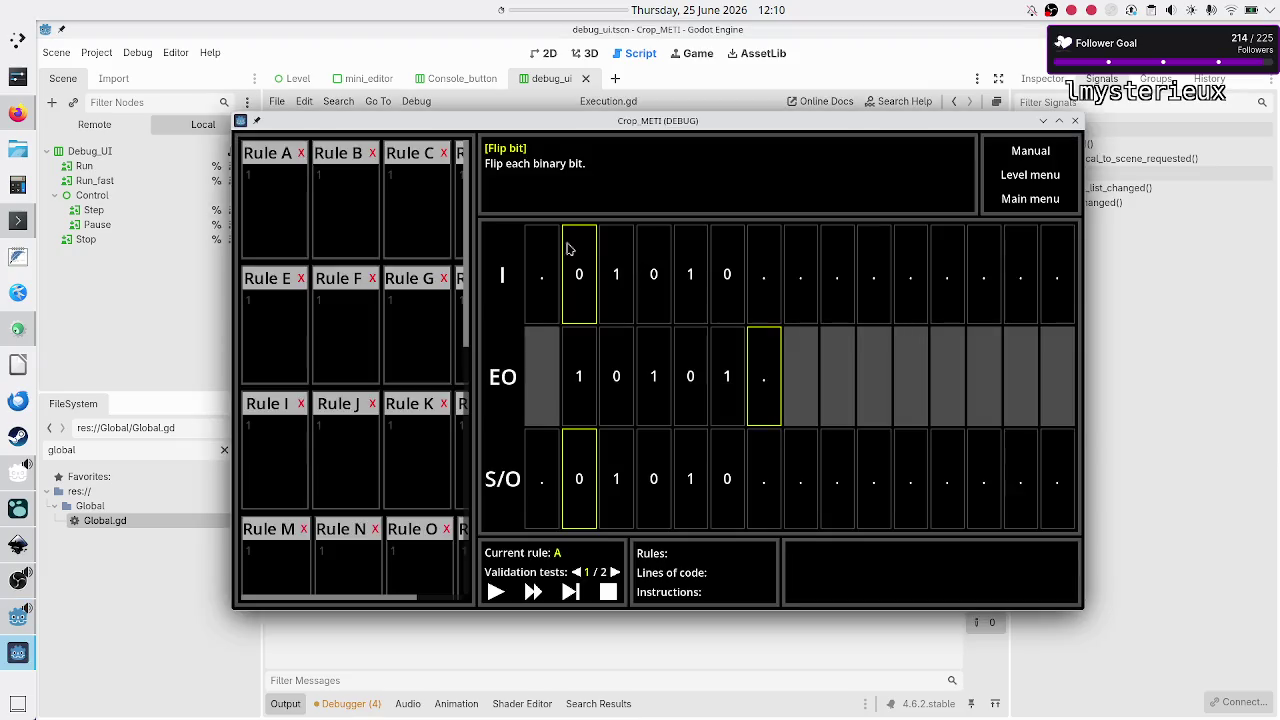
# - Enter Rule A's code 01R, 10R, ..$, run it, then stop the game
pyautogui.click(279, 177)
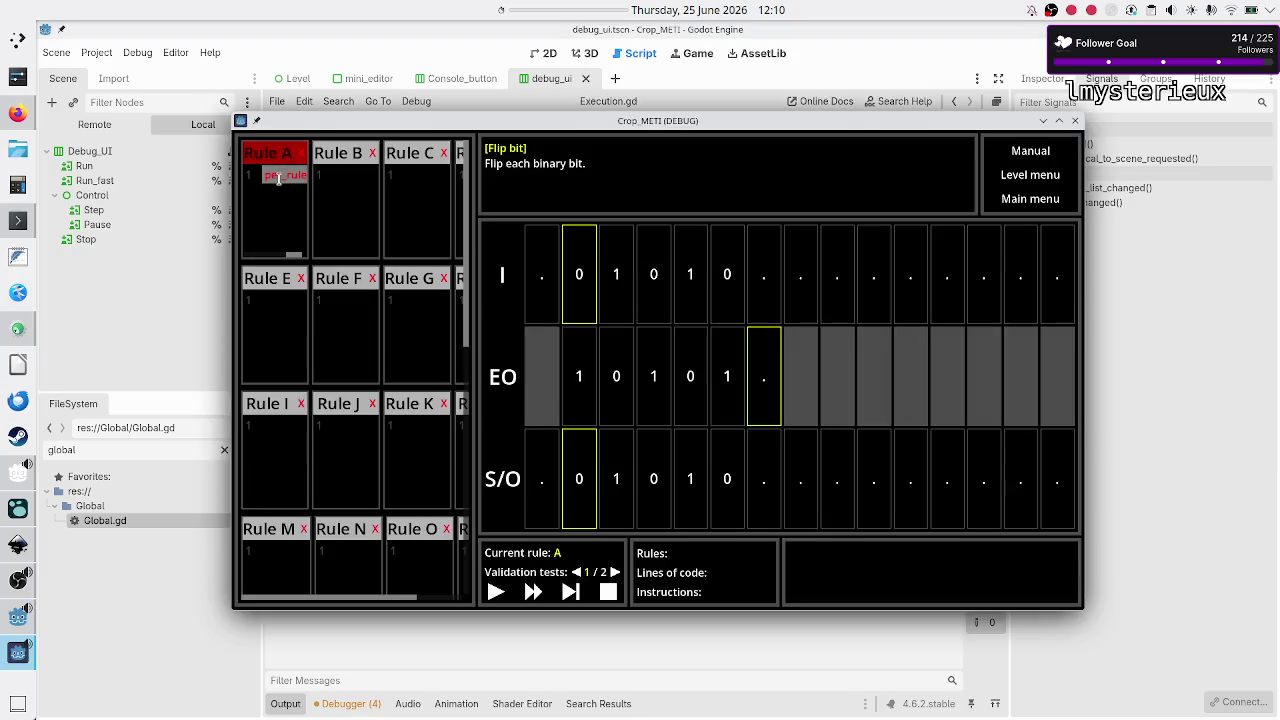
pyautogui.write('01')
pyautogui.press('Return')
pyautogui.write('1')
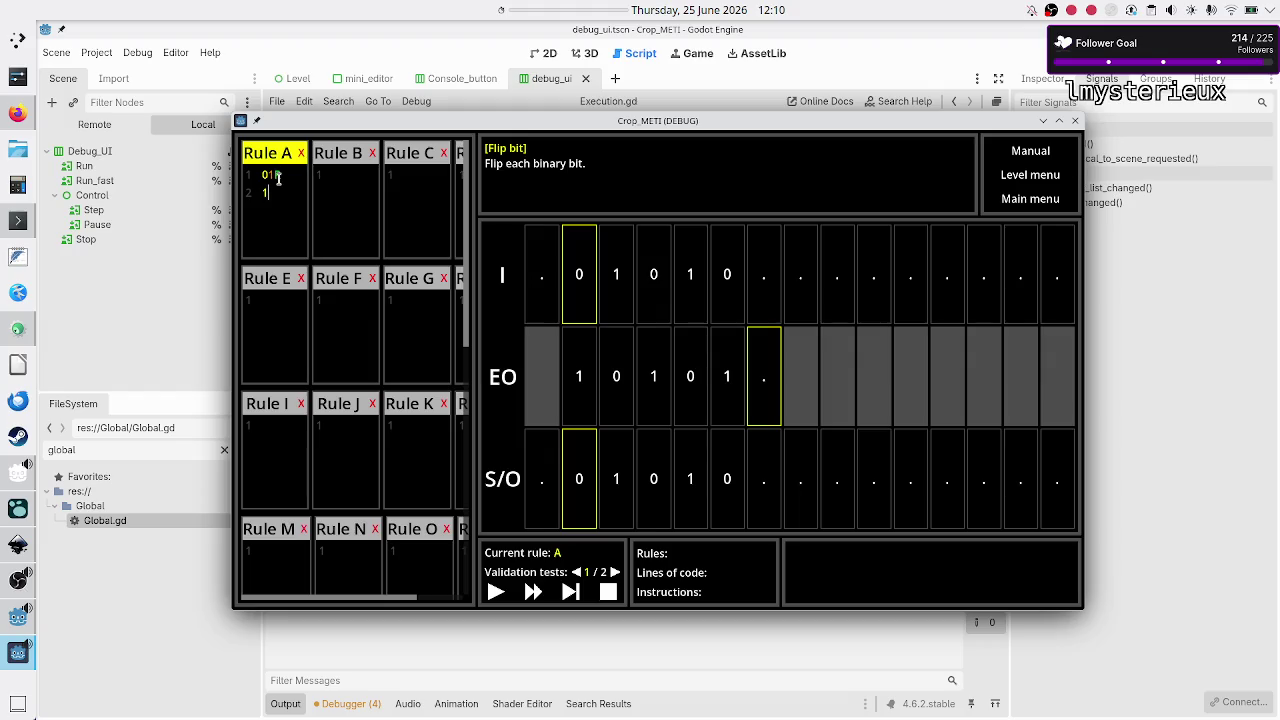
pyautogui.write('0R ..$')
pyautogui.click(498, 596)
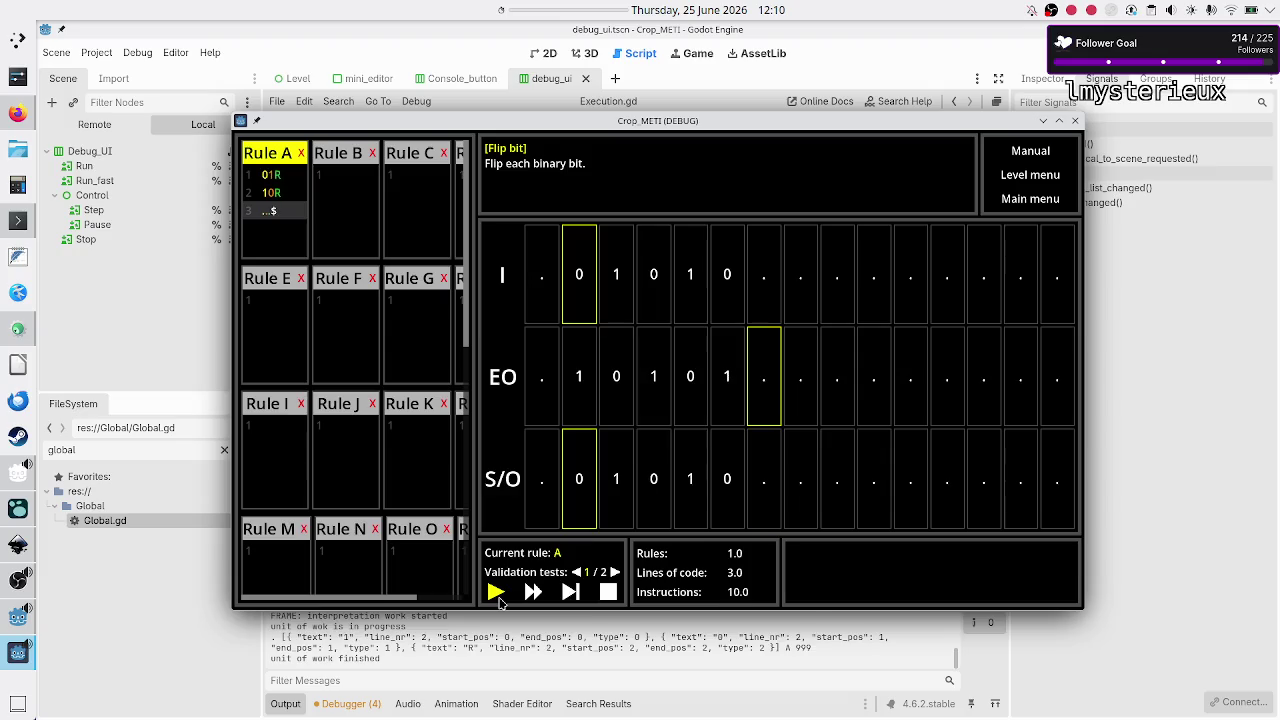
pyautogui.press('F8')
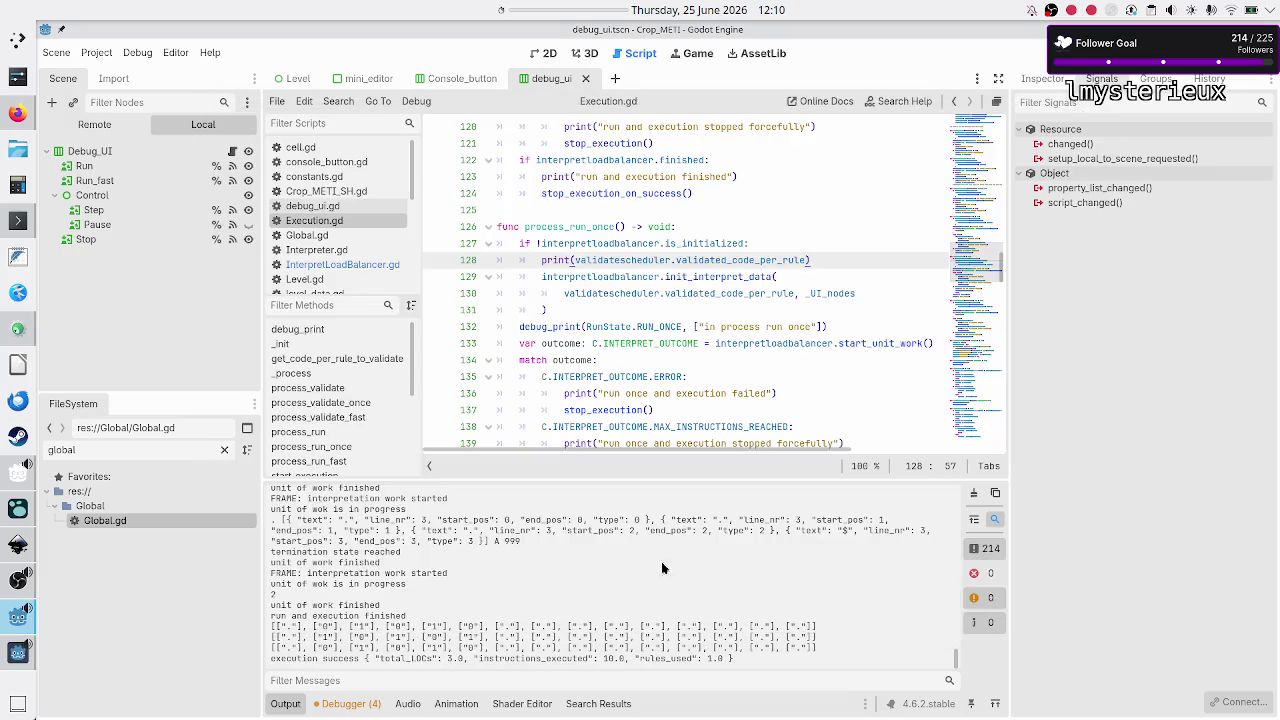
# - Relaunch, step Rule A, and return to the editor paused at line 55
pyautogui.press('F5')
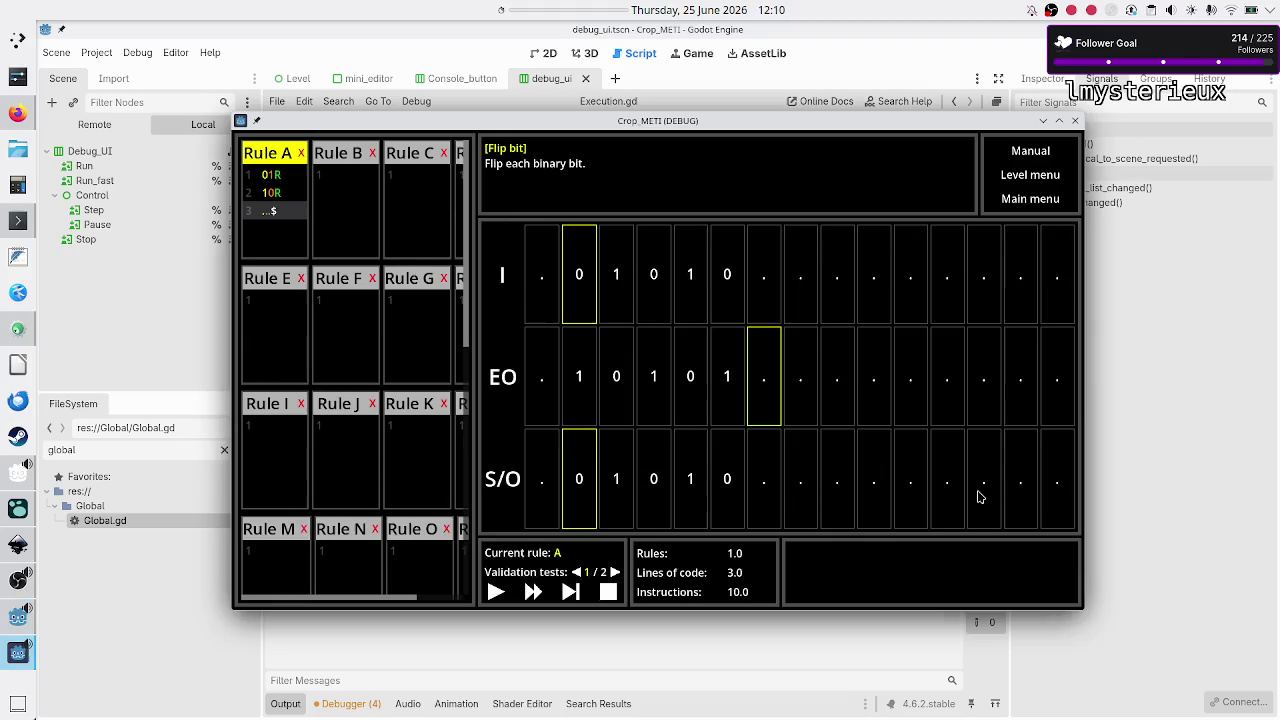
pyautogui.click(570, 591)
pyautogui.click(292, 704)
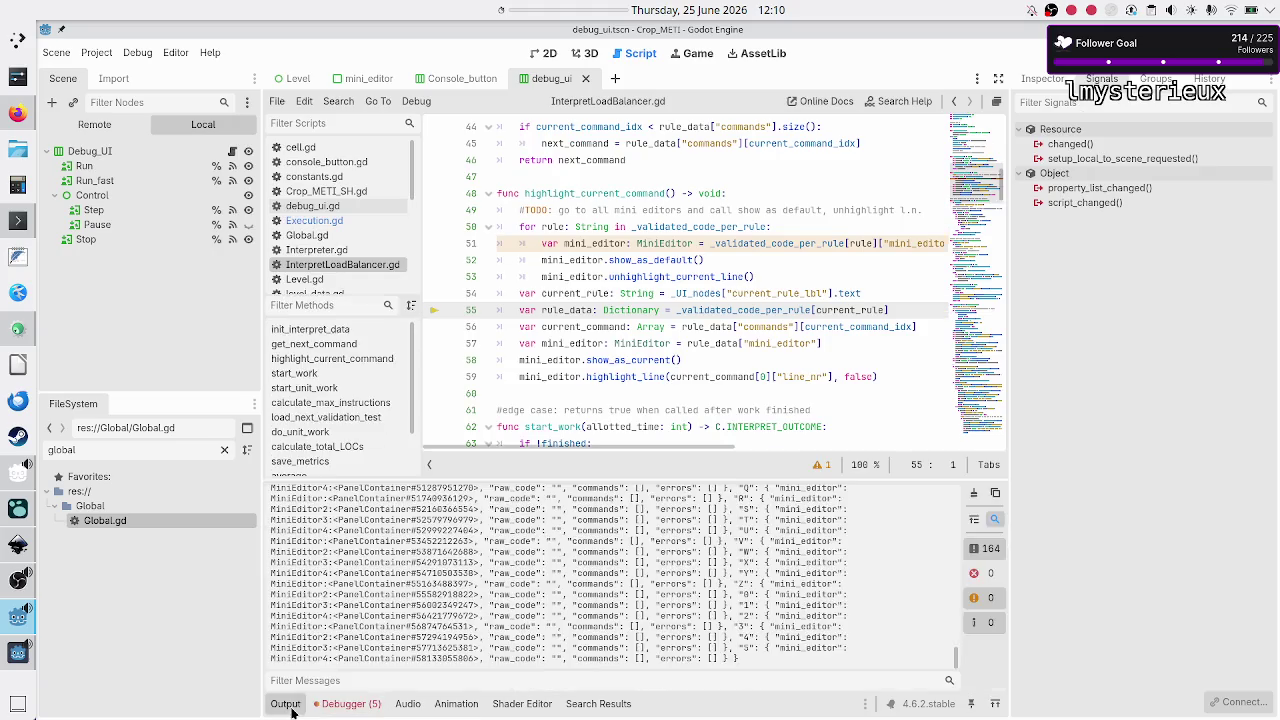
# - Enlarge the Output log and inspect Rule A's entry: success message, raw_code and parsed commands
pyautogui.moveTo(636, 478); pyautogui.dragTo(638, 222)
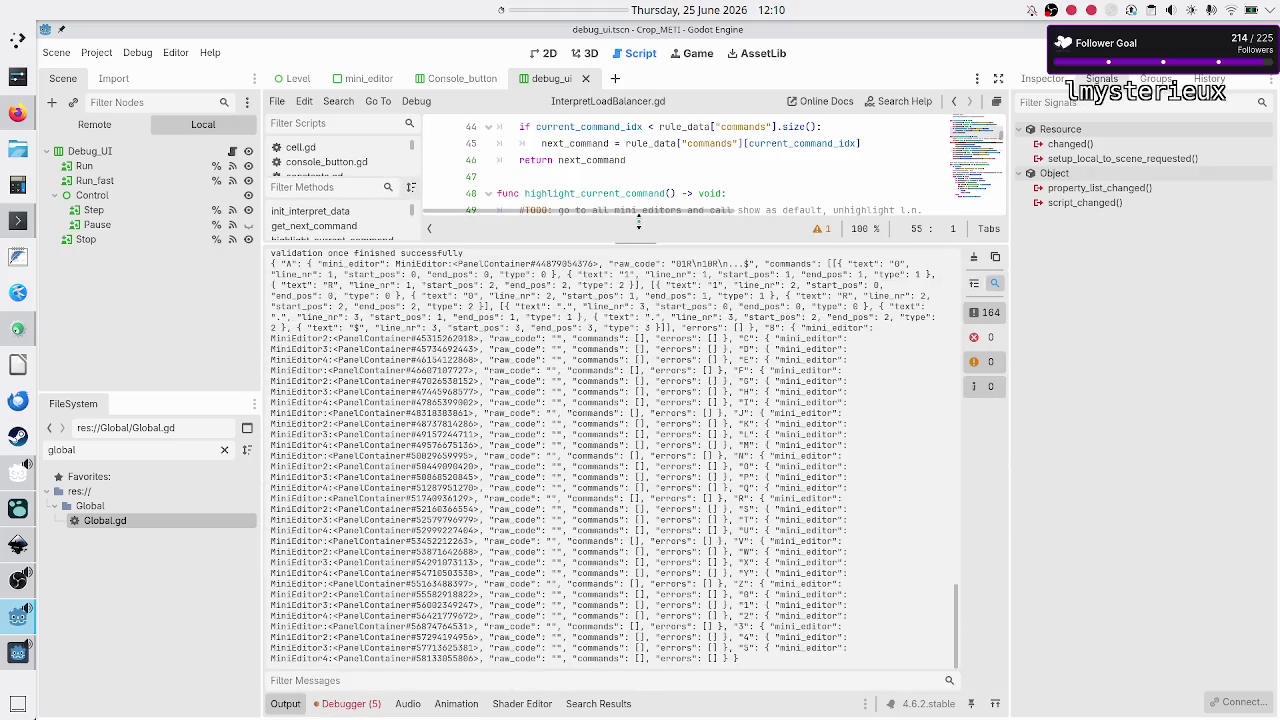
pyautogui.scroll(5, 491, 361)
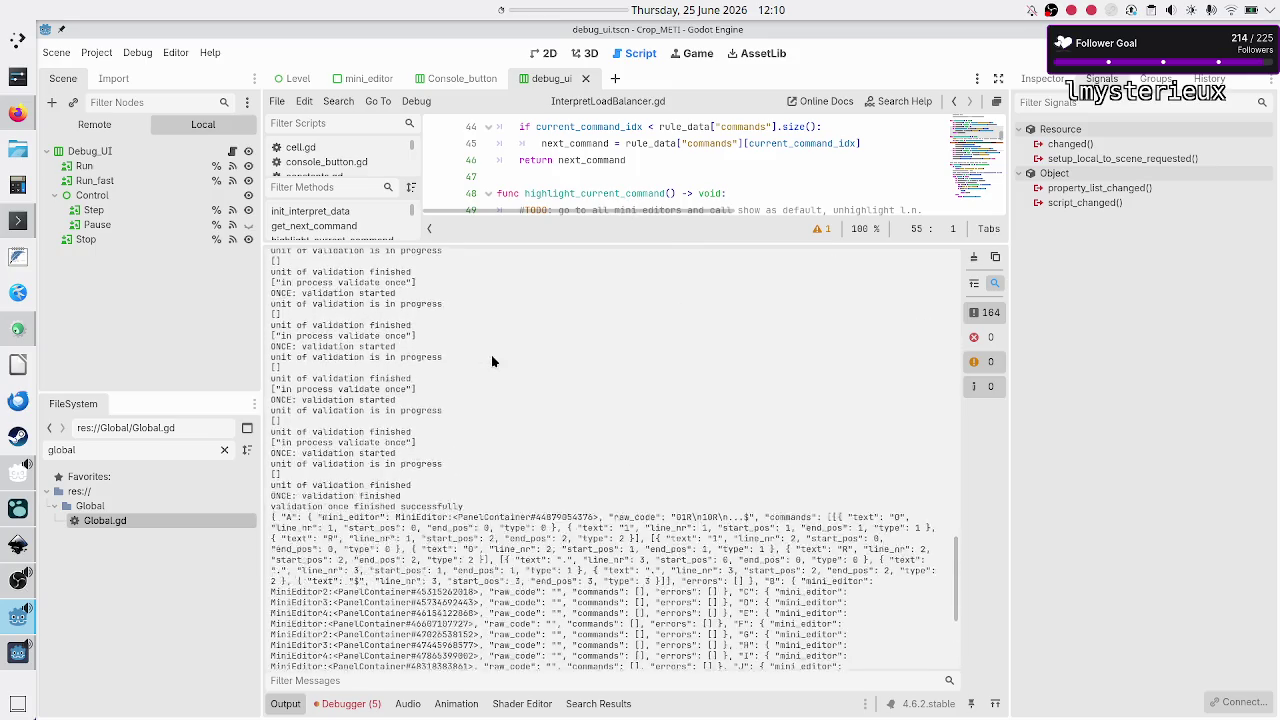
pyautogui.scroll(-5, 491, 361)
pyautogui.scroll(2, 491, 361)
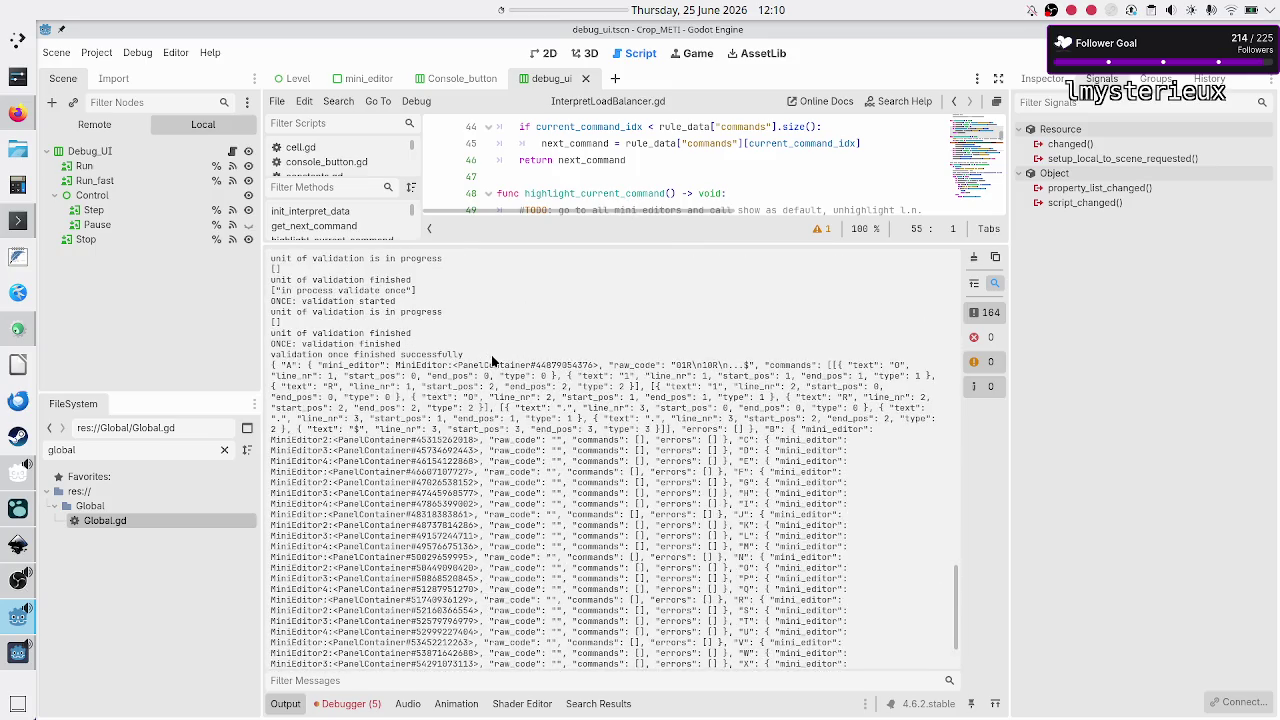
pyautogui.moveTo(313, 354); pyautogui.dragTo(464, 354)
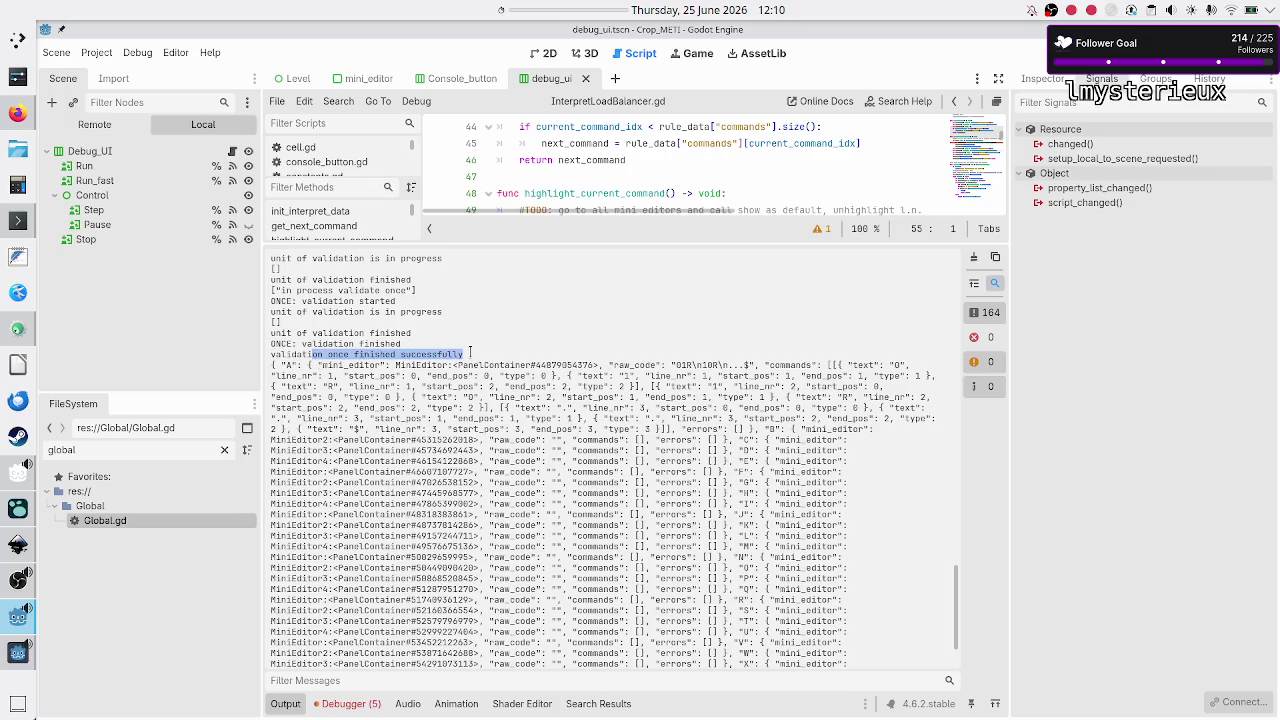
pyautogui.click(290, 366)
pyautogui.doubleClick(288, 365)
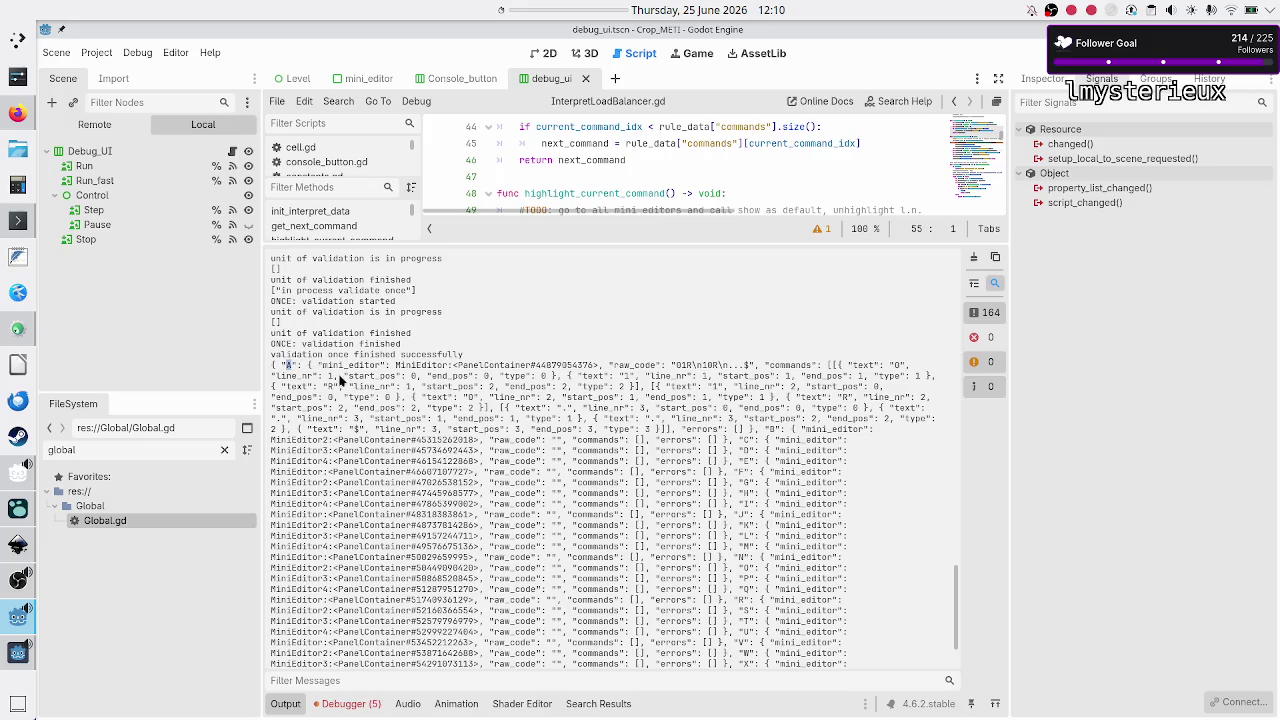
pyautogui.moveTo(380, 366)
pyautogui.mouseDown()
pyautogui.moveTo(516, 366)
pyautogui.moveTo(270, 366)
pyautogui.mouseUp()
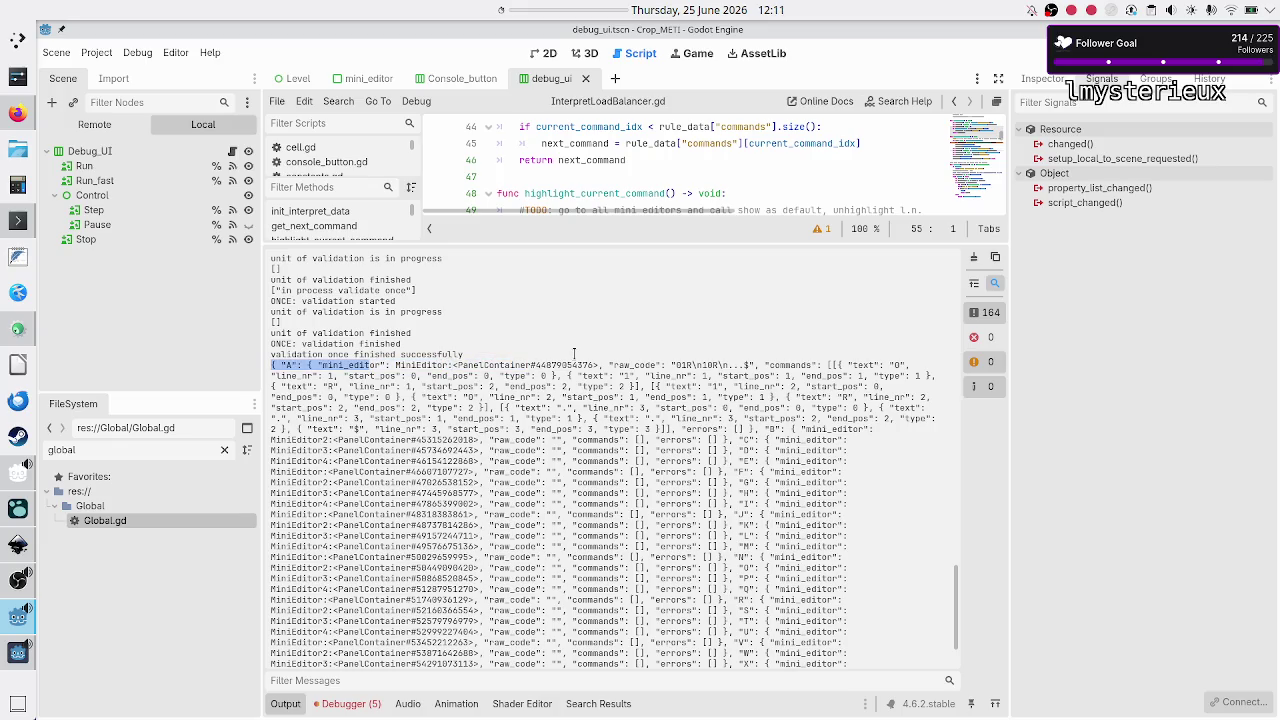
pyautogui.doubleClick(572, 365)
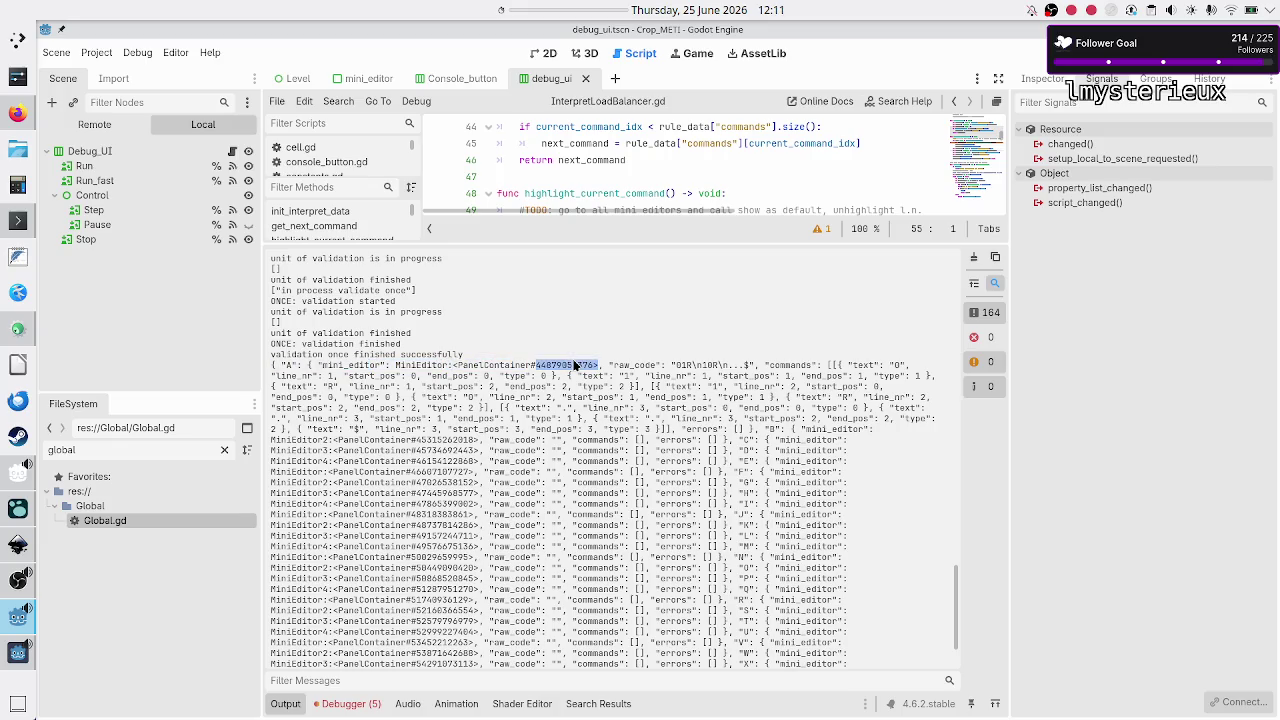
pyautogui.doubleClick(644, 368)
pyautogui.click(681, 366)
pyautogui.moveTo(678, 366); pyautogui.dragTo(749, 368)
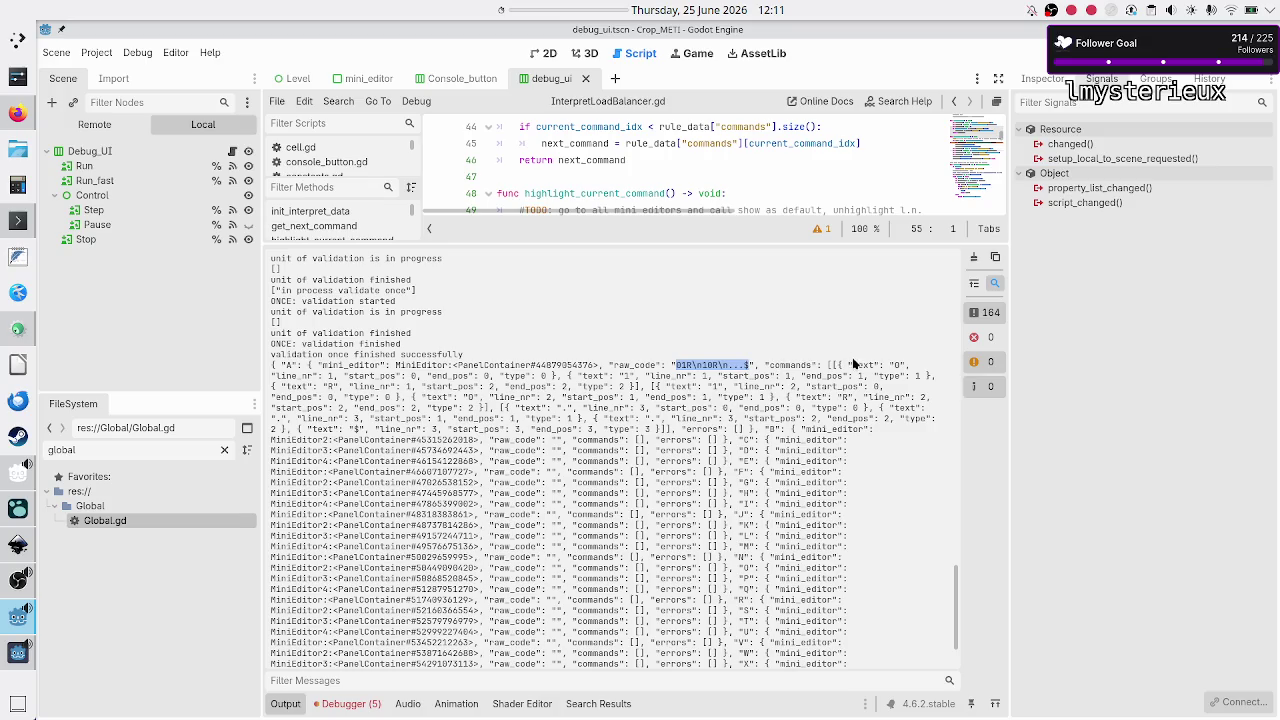
pyautogui.moveTo(853, 369)
pyautogui.mouseDown()
pyautogui.moveTo(880, 400)
pyautogui.moveTo(866, 428)
pyautogui.mouseUp()
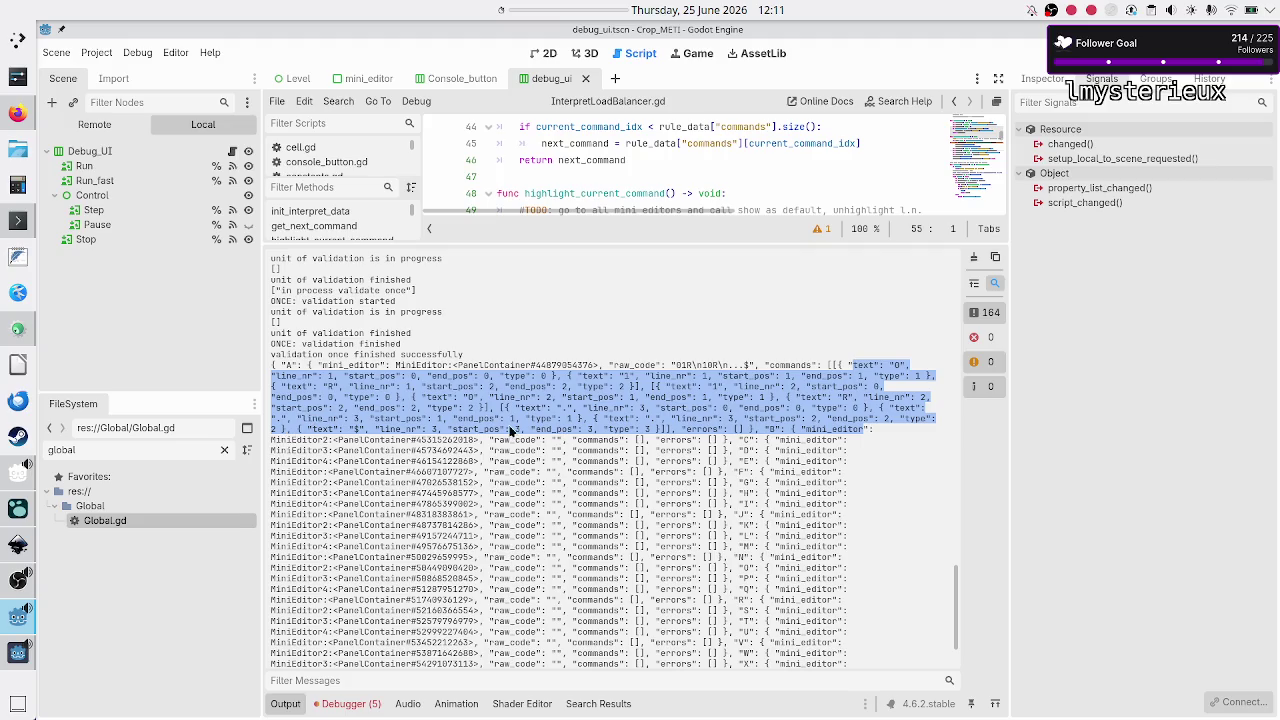
# - Check the empty entry for rule B, then view the debugger's stack trace
pyautogui.moveTo(310, 369); pyautogui.dragTo(270, 366)
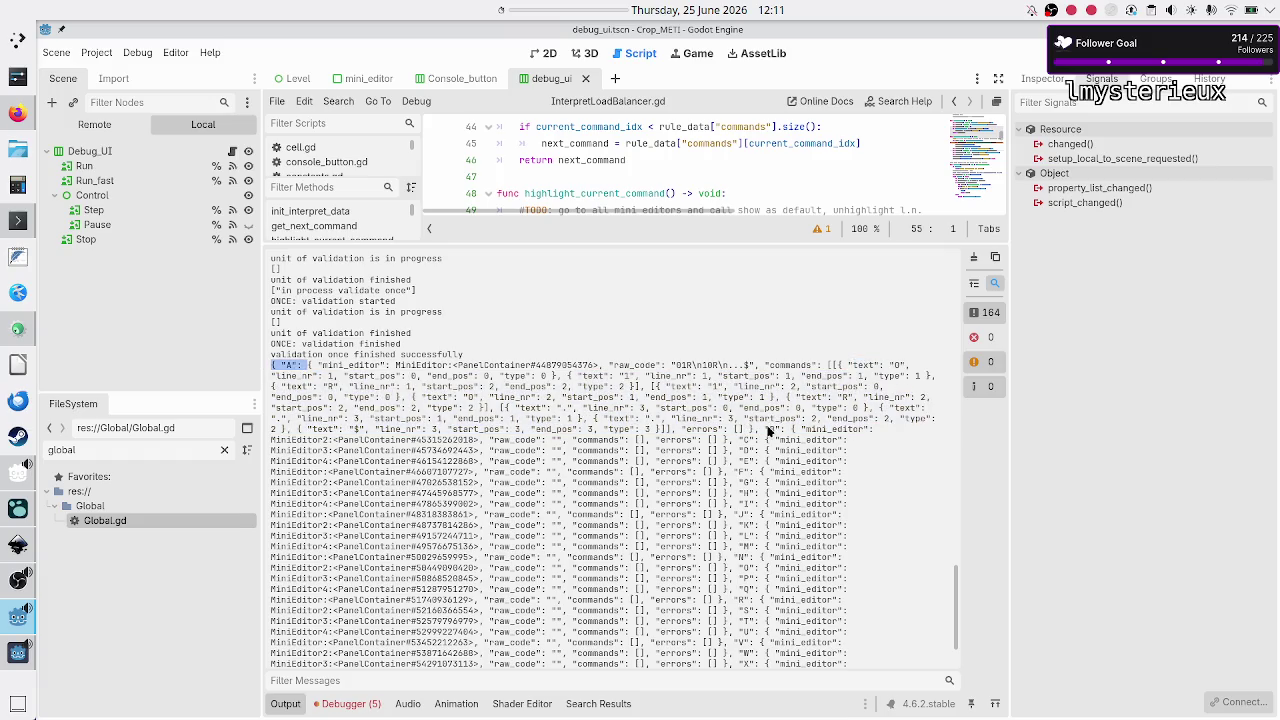
pyautogui.hotkey('alt', 'Tab')
pyautogui.hotkey('alt', 'Tab')
pyautogui.moveTo(770, 430)
pyautogui.mouseDown()
pyautogui.moveTo(874, 430)
pyautogui.moveTo(563, 441)
pyautogui.mouseUp()
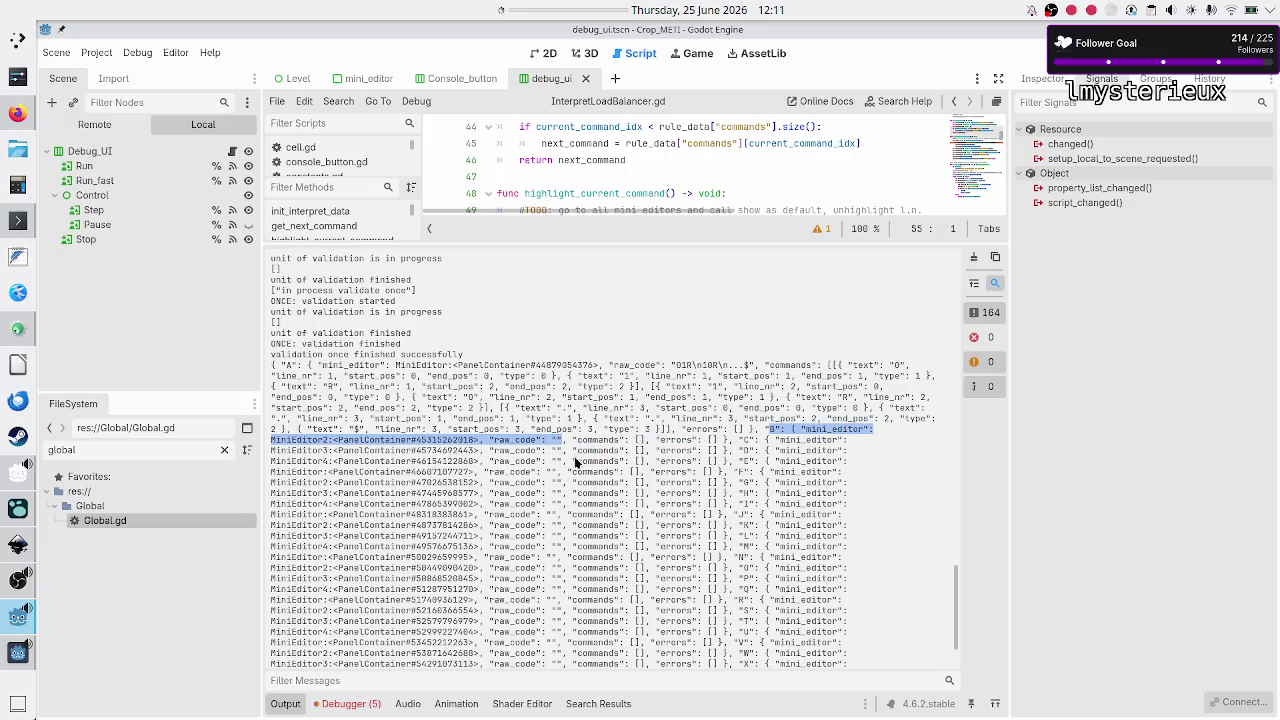
pyautogui.click(628, 442)
pyautogui.moveTo(628, 440); pyautogui.dragTo(646, 440)
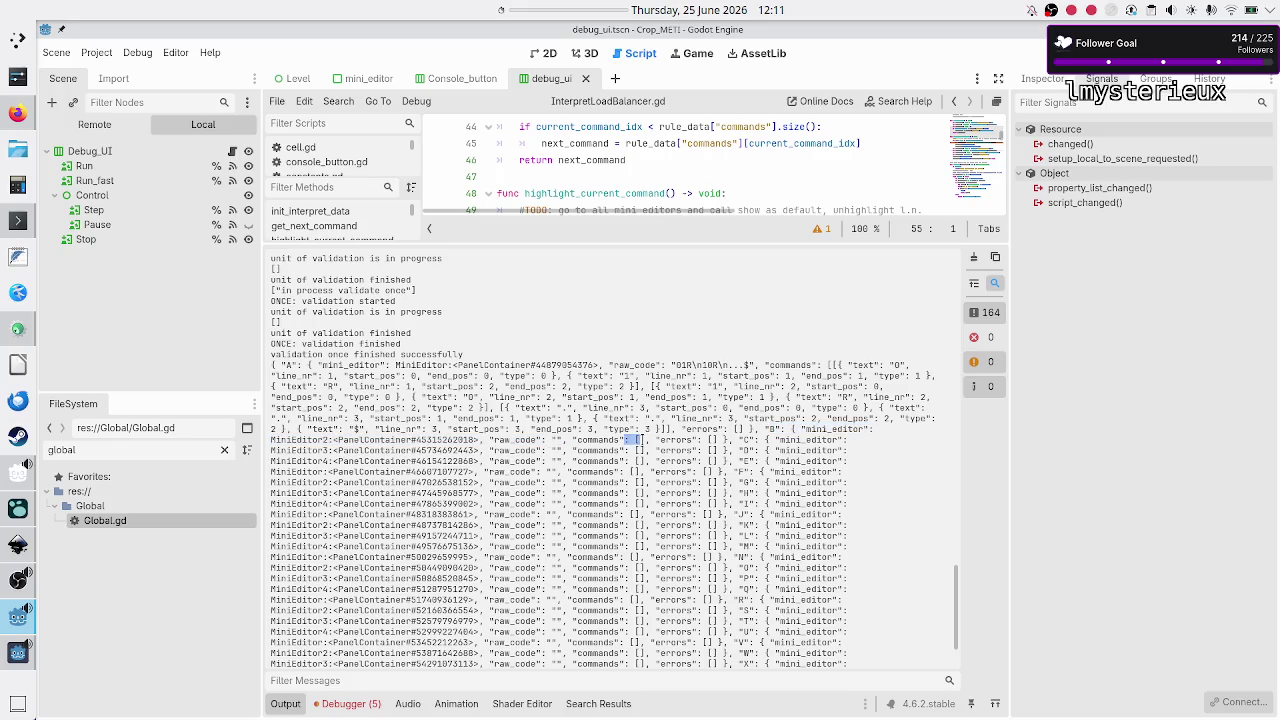
pyautogui.scroll(-3, 775, 456)
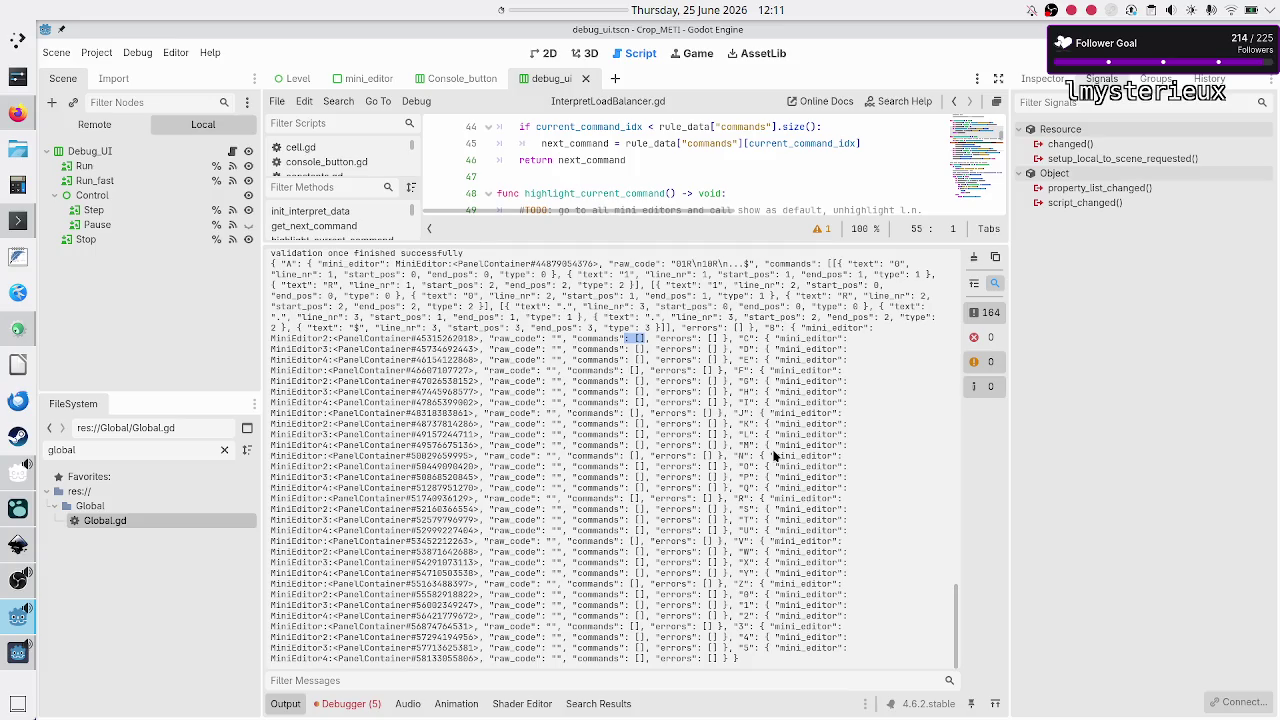
pyautogui.click(350, 705)
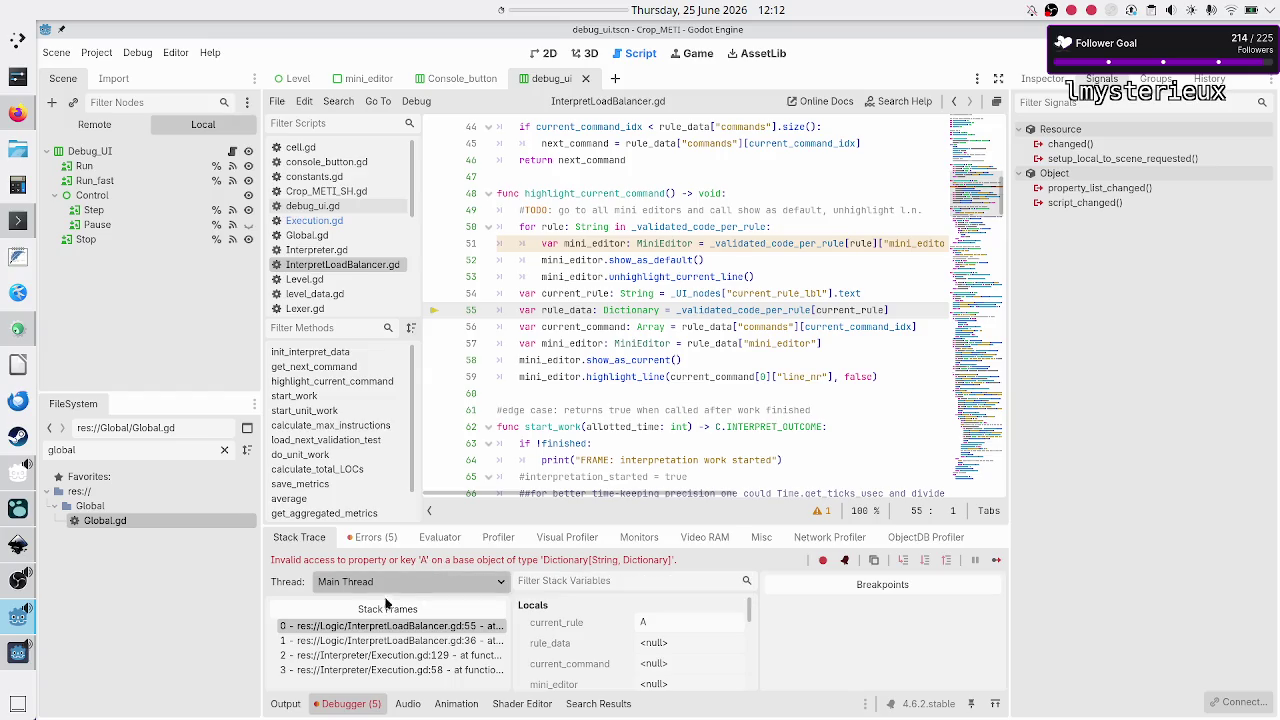
# - Compare the log's A key with the current_rule_lbl expression on line 54
pyautogui.click(286, 706)
pyautogui.scroll(5, 450, 525)
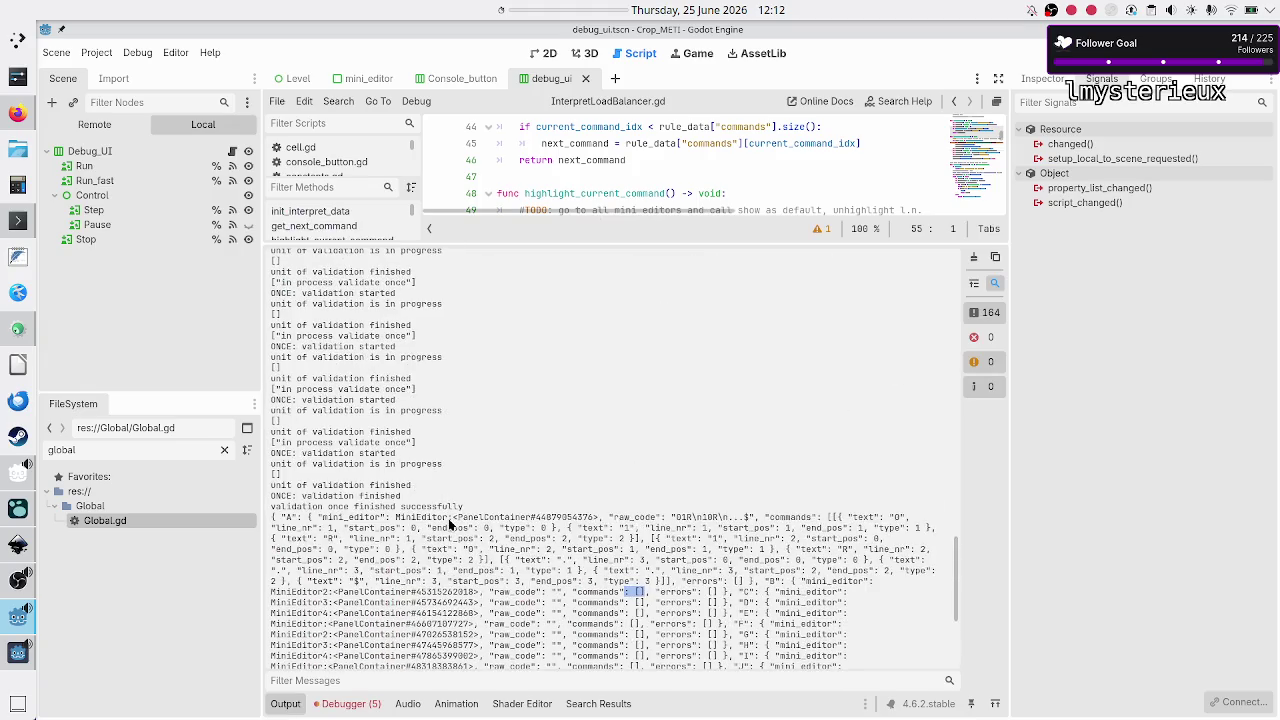
pyautogui.doubleClick(288, 517)
pyautogui.moveTo(739, 244); pyautogui.dragTo(717, 578)
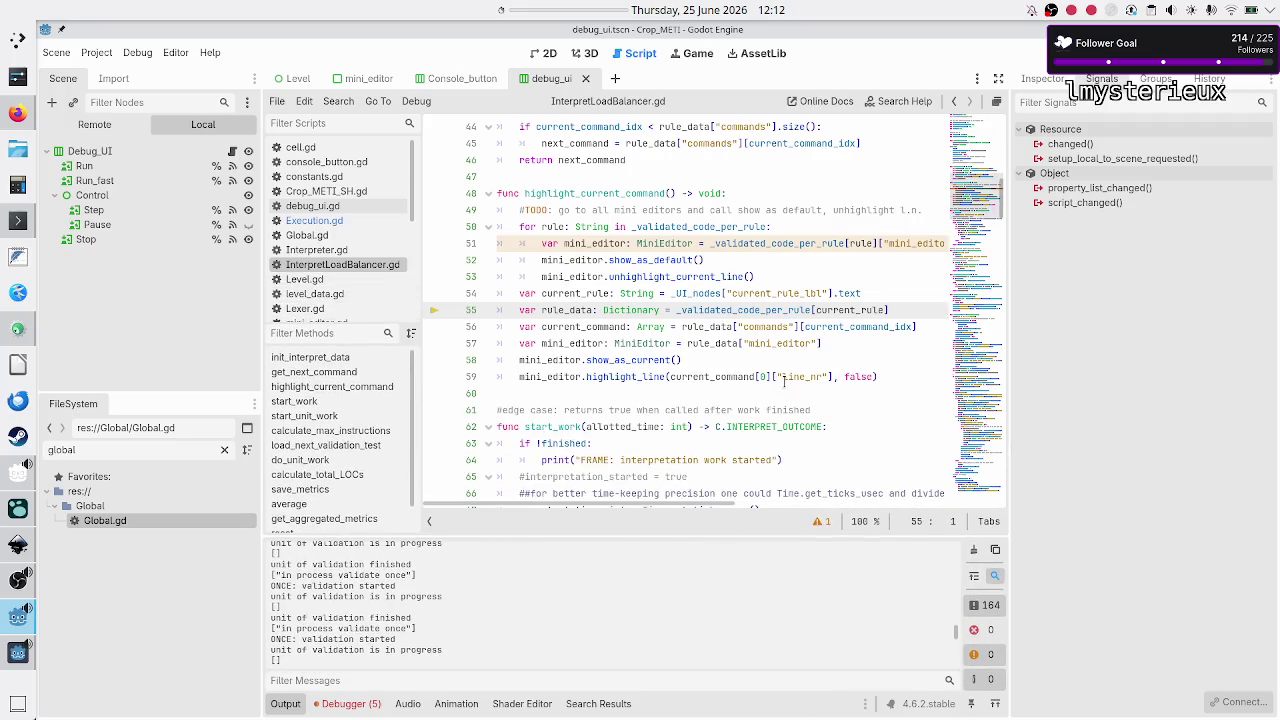
pyautogui.moveTo(756, 311)
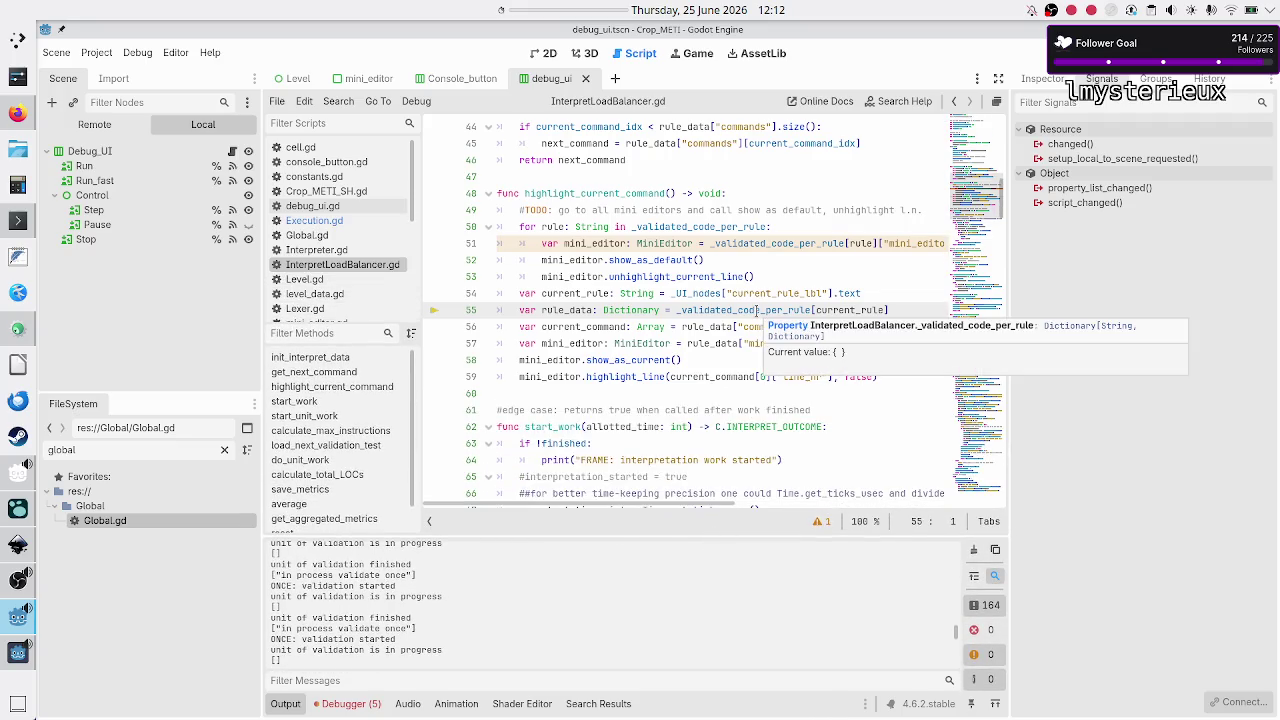
pyautogui.doubleClick(768, 293)
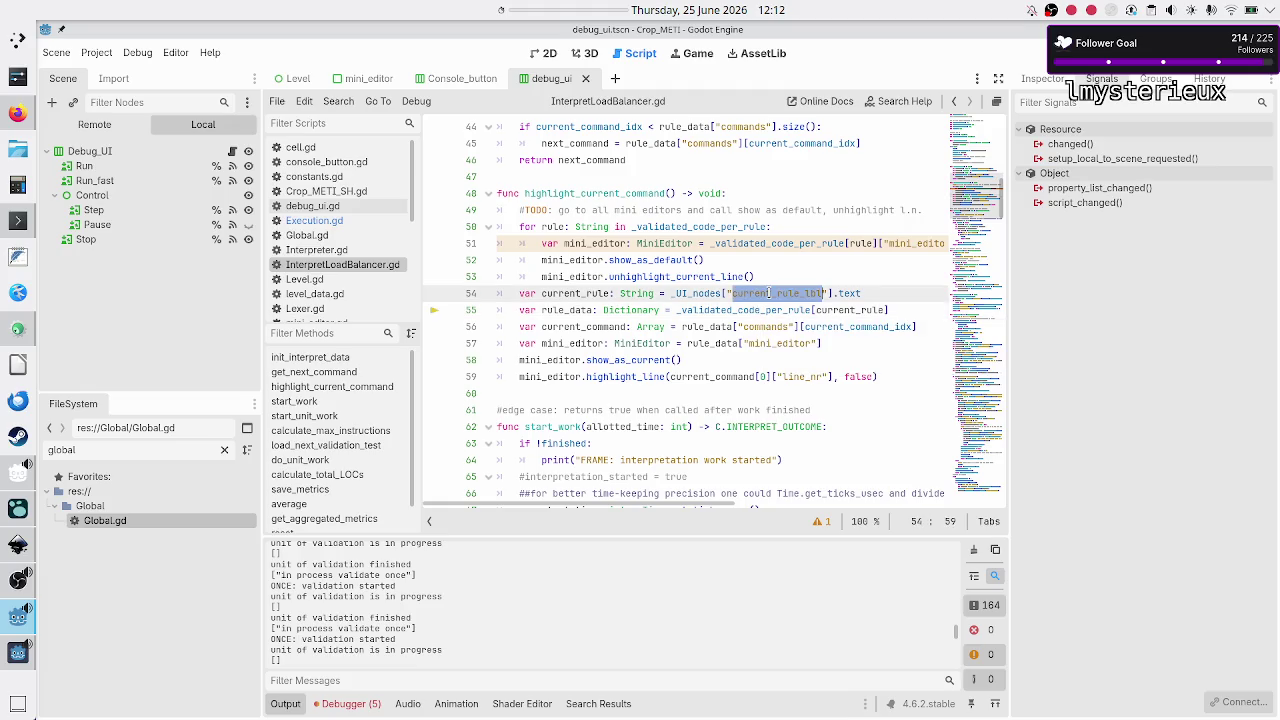
pyautogui.moveTo(669, 294); pyautogui.dragTo(870, 290)
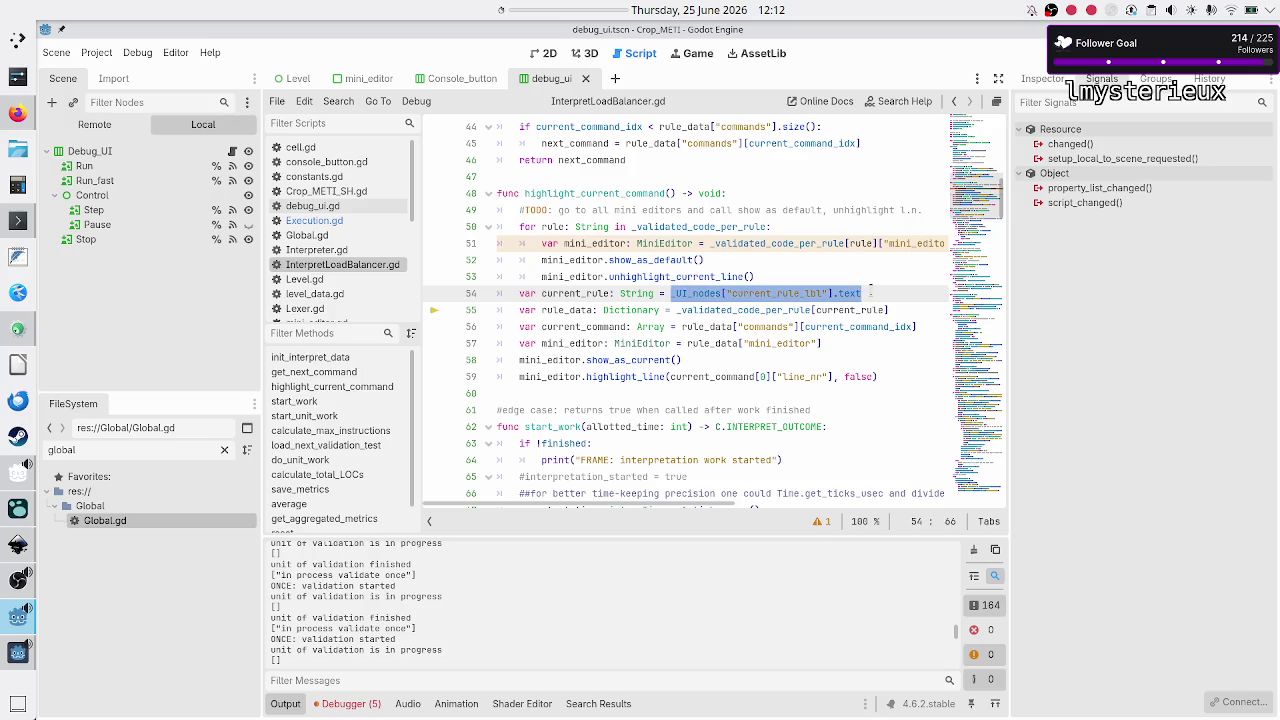
pyautogui.click(870, 290)
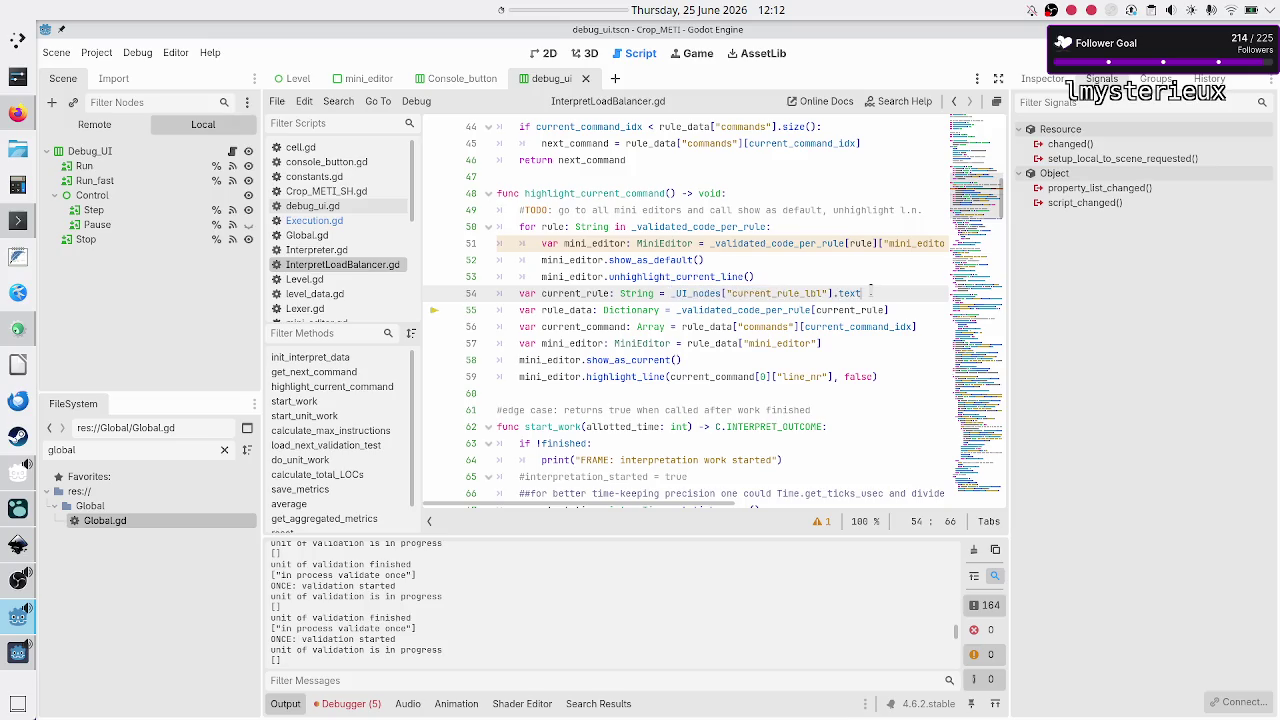
# - Insert print(current_rule) after line 54 and save InterpretLoadBalancer.gd
pyautogui.press('Return')
pyautogui.write('print')
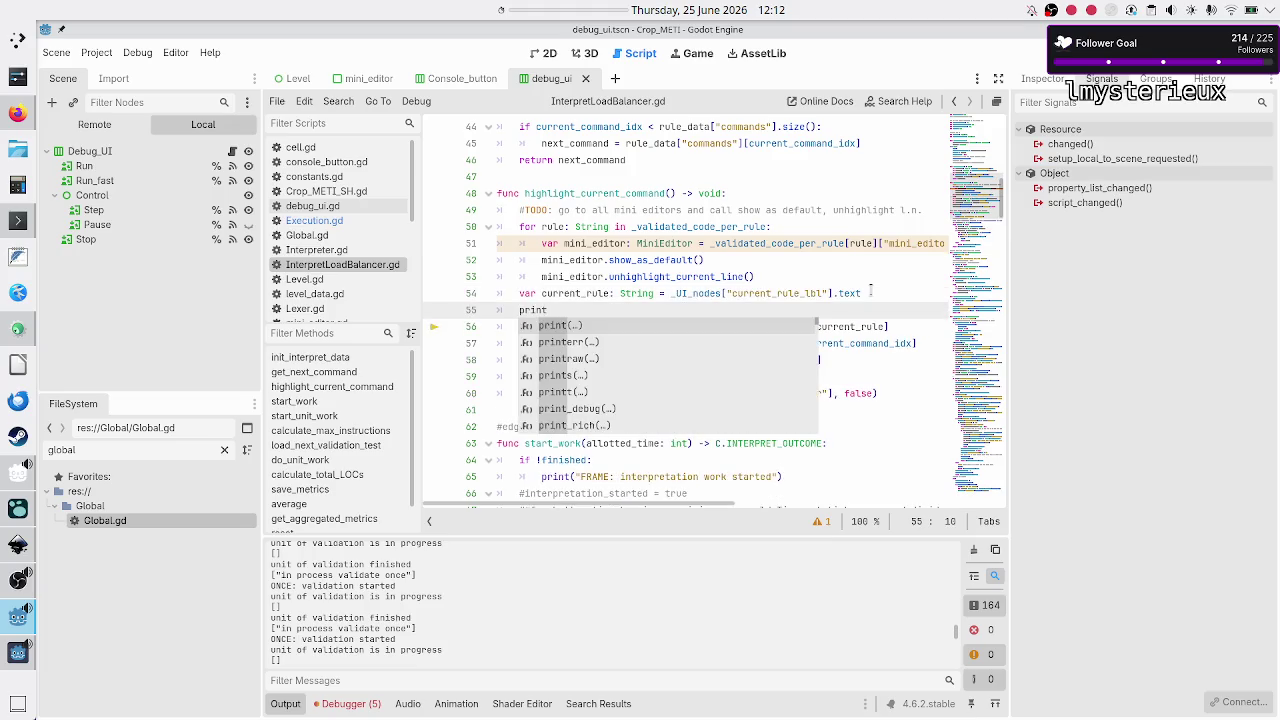
pyautogui.write('(curr')
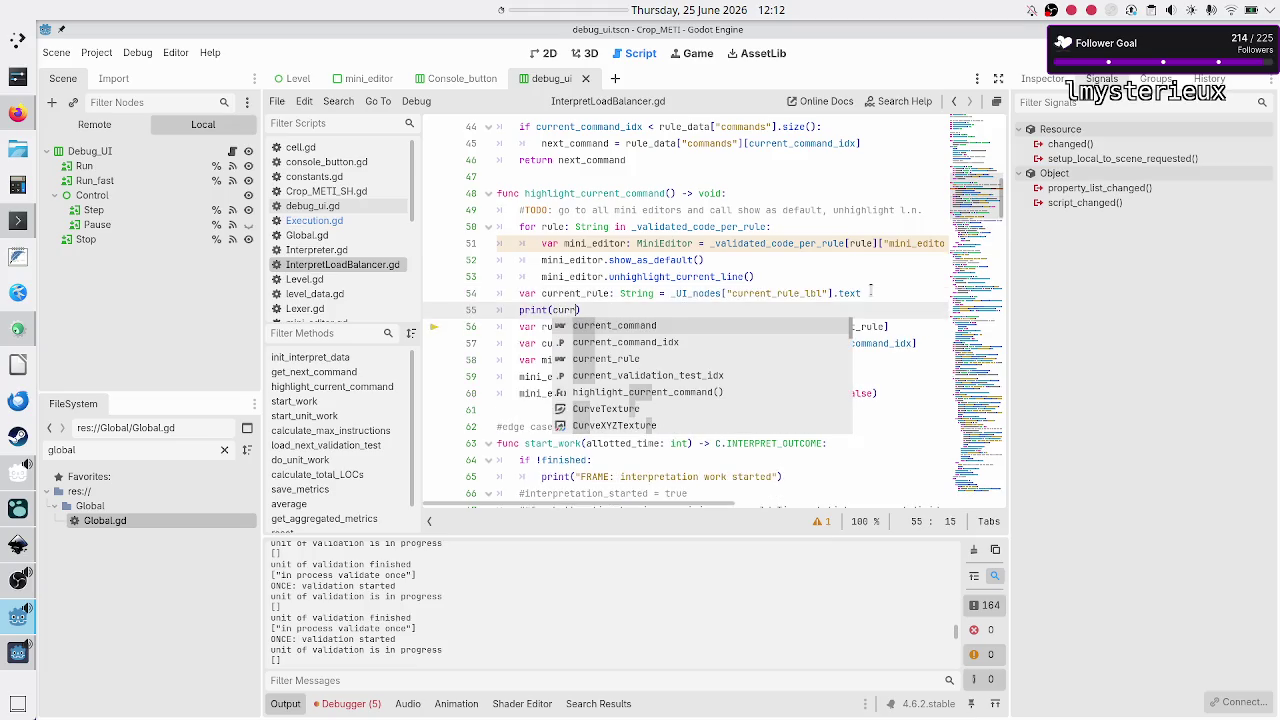
pyautogui.press('Down')
pyautogui.press('Down')
pyautogui.press('Return')
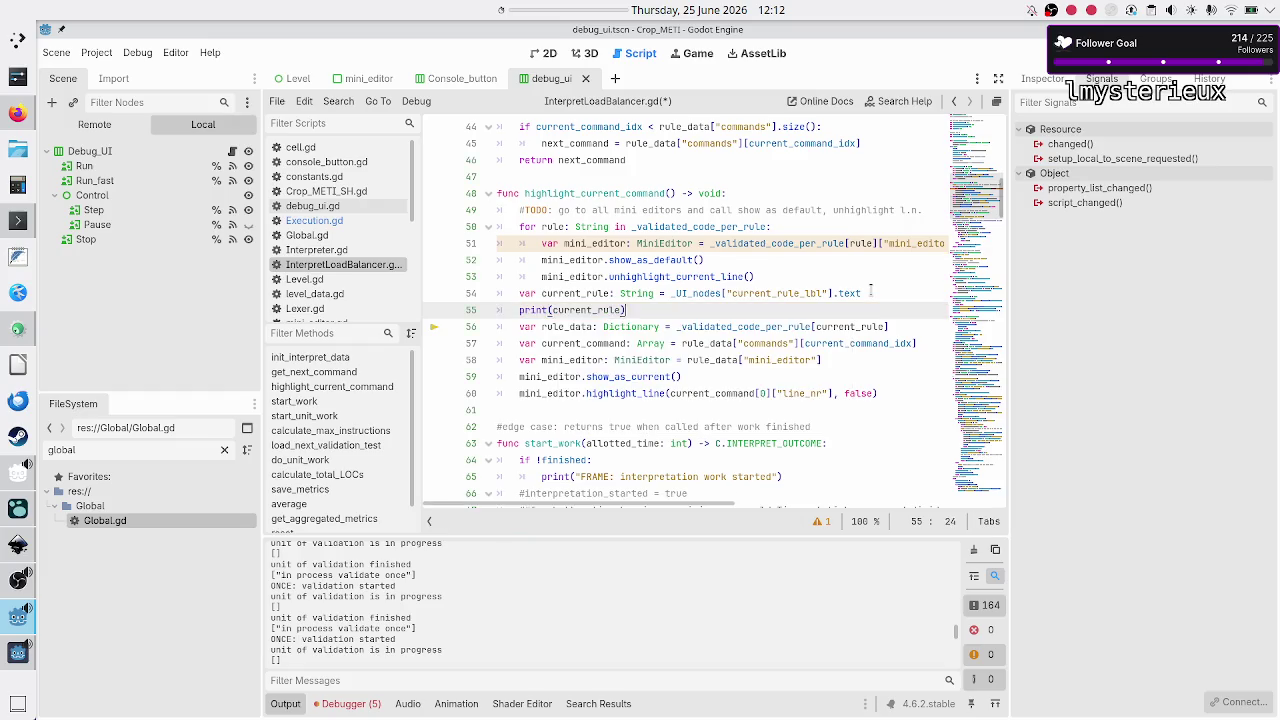
pyautogui.press('Down')
pyautogui.hotkey('ctrl', 's')
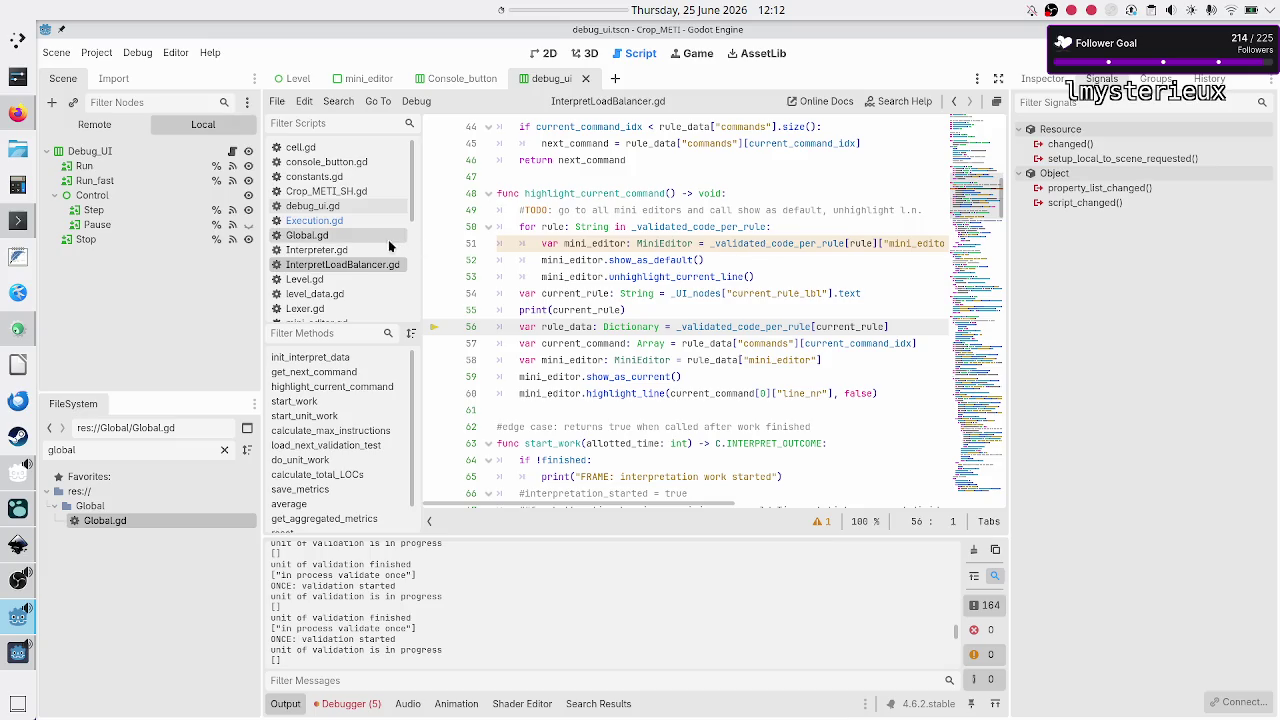
pyautogui.click(352, 221)
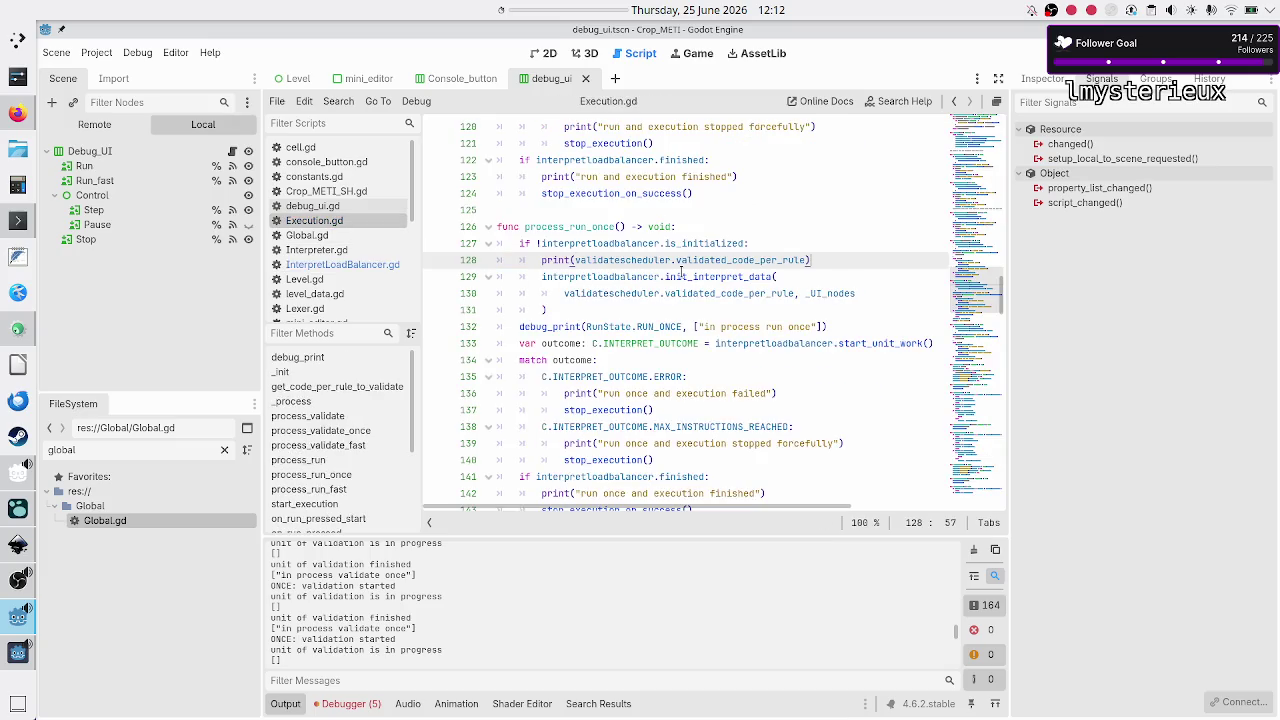
# - Delete the validated_code_per_rule debug print on line 128 of Execution.gd
pyautogui.tripleClick(840, 258)
pyautogui.hotkey('shift', 'Left')
pyautogui.hotkey('ctrl', 'x')
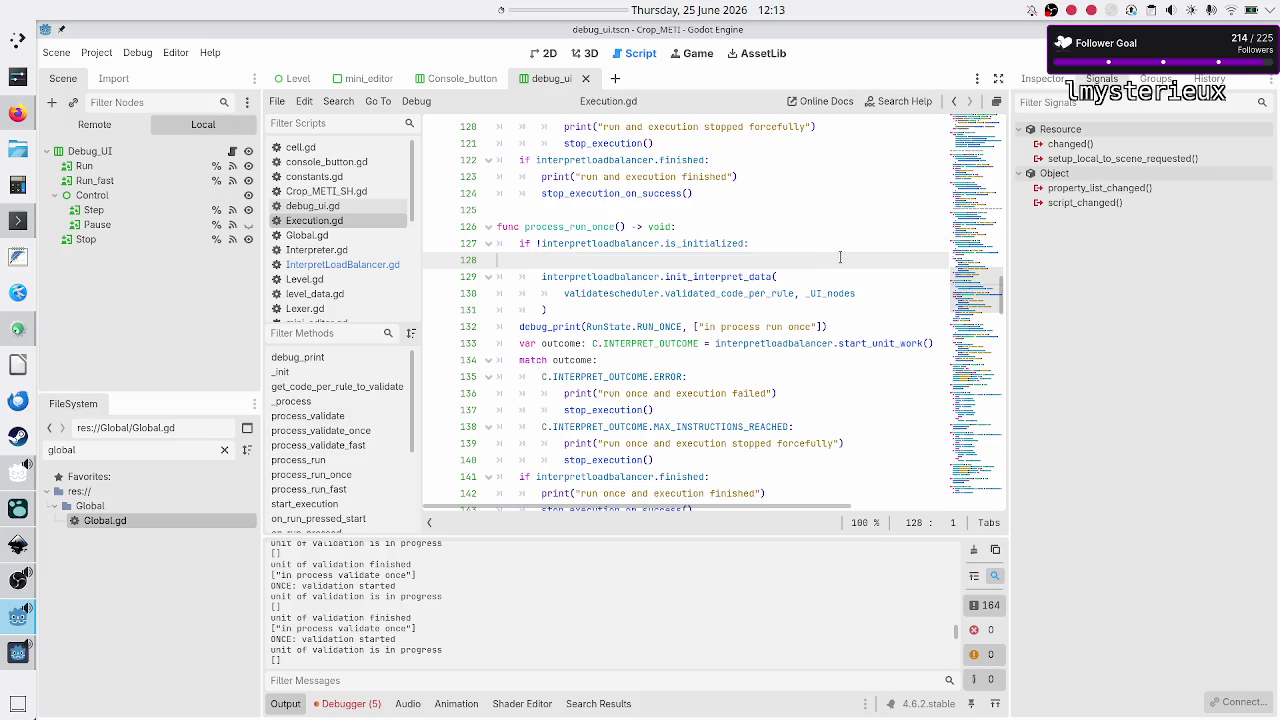
pyautogui.hotkey('ctrl', 'x')
pyautogui.press('Down')
pyautogui.press('Down')
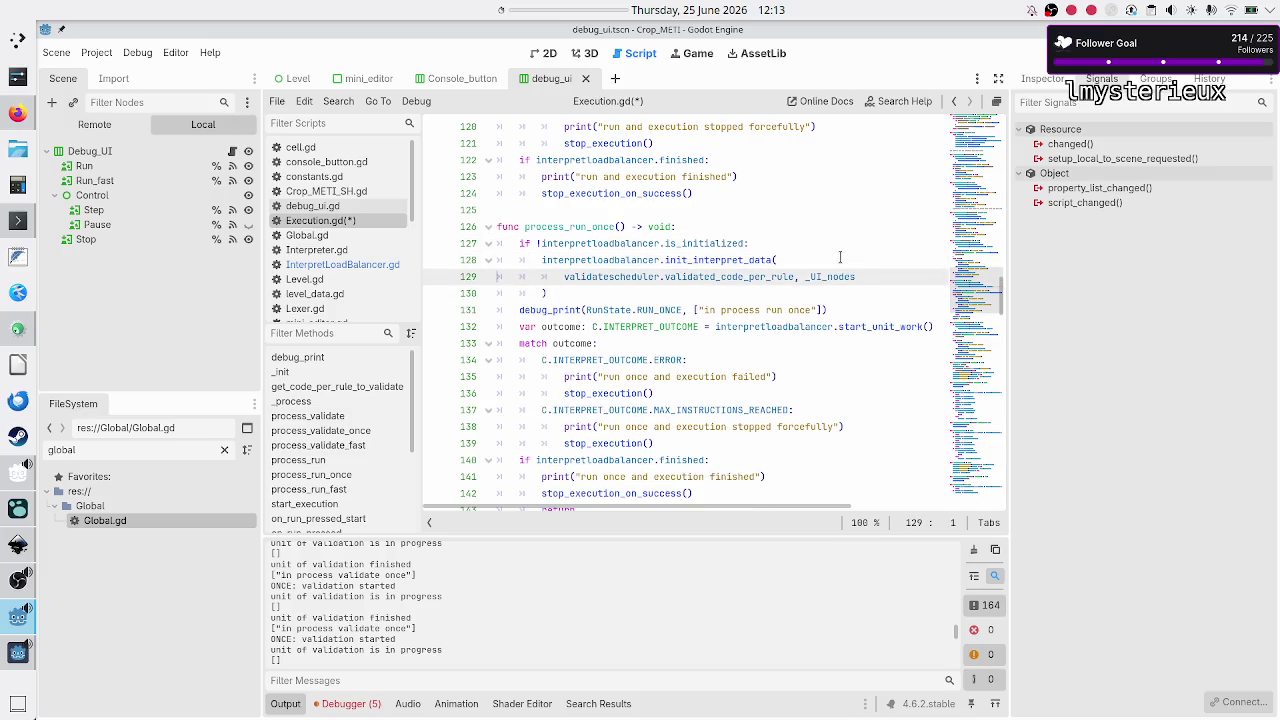
pyautogui.moveTo(566, 276); pyautogui.dragTo(792, 280)
pyautogui.click(792, 280)
# - In InterpretLoadBalancer.gd, review init_interpret_data, its _validated_code_per_rule assignment and the highlight_current_command call
pyautogui.click(333, 266)
pyautogui.scroll(7, 621, 276)
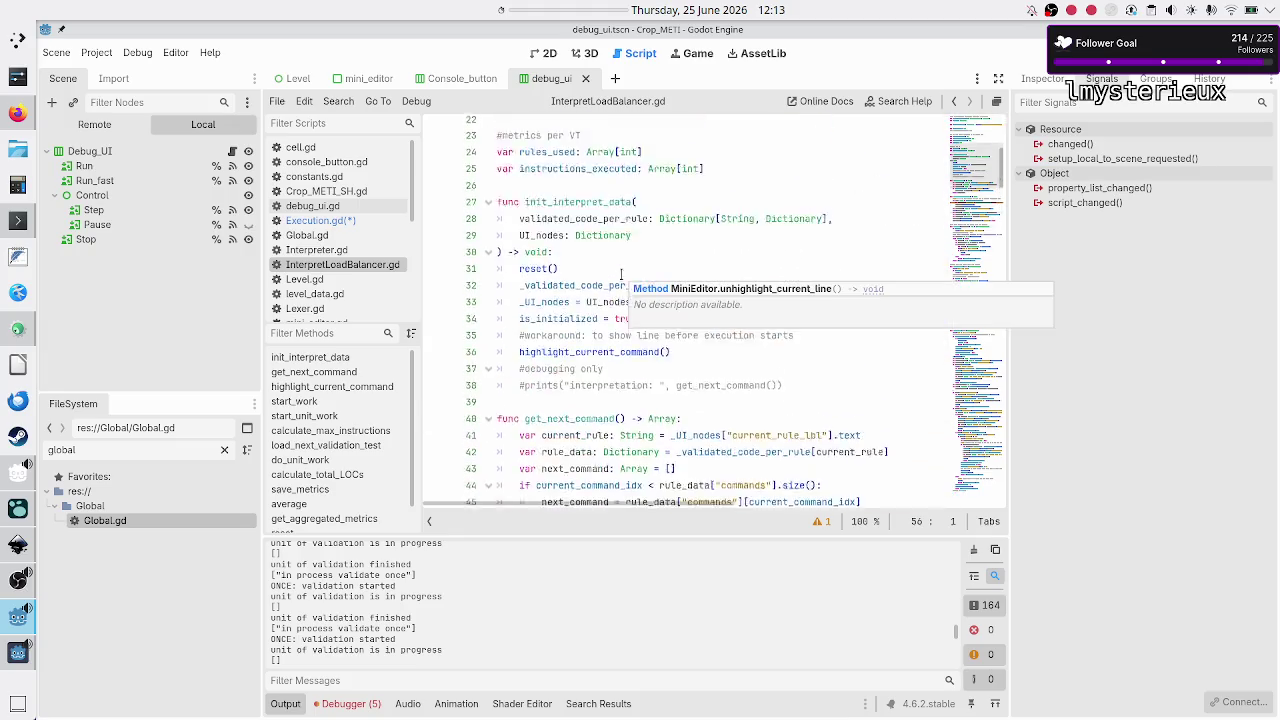
pyautogui.scroll(1, 621, 273)
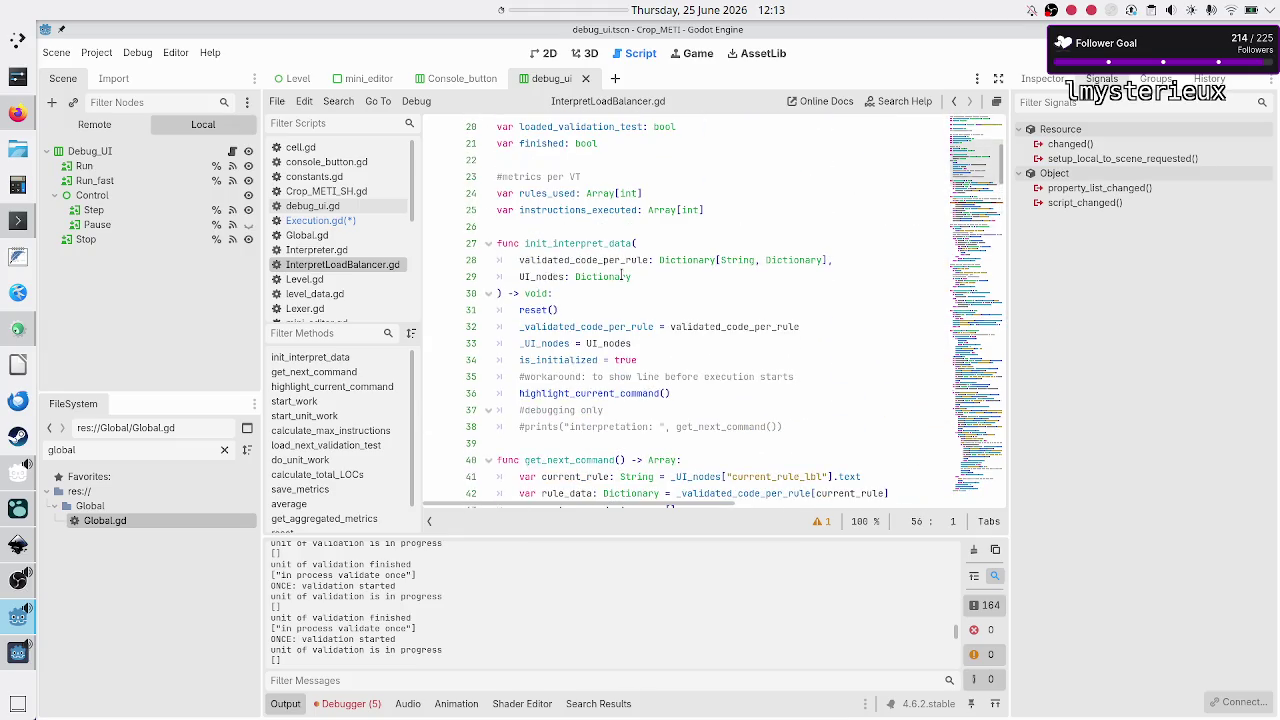
pyautogui.doubleClick(556, 245)
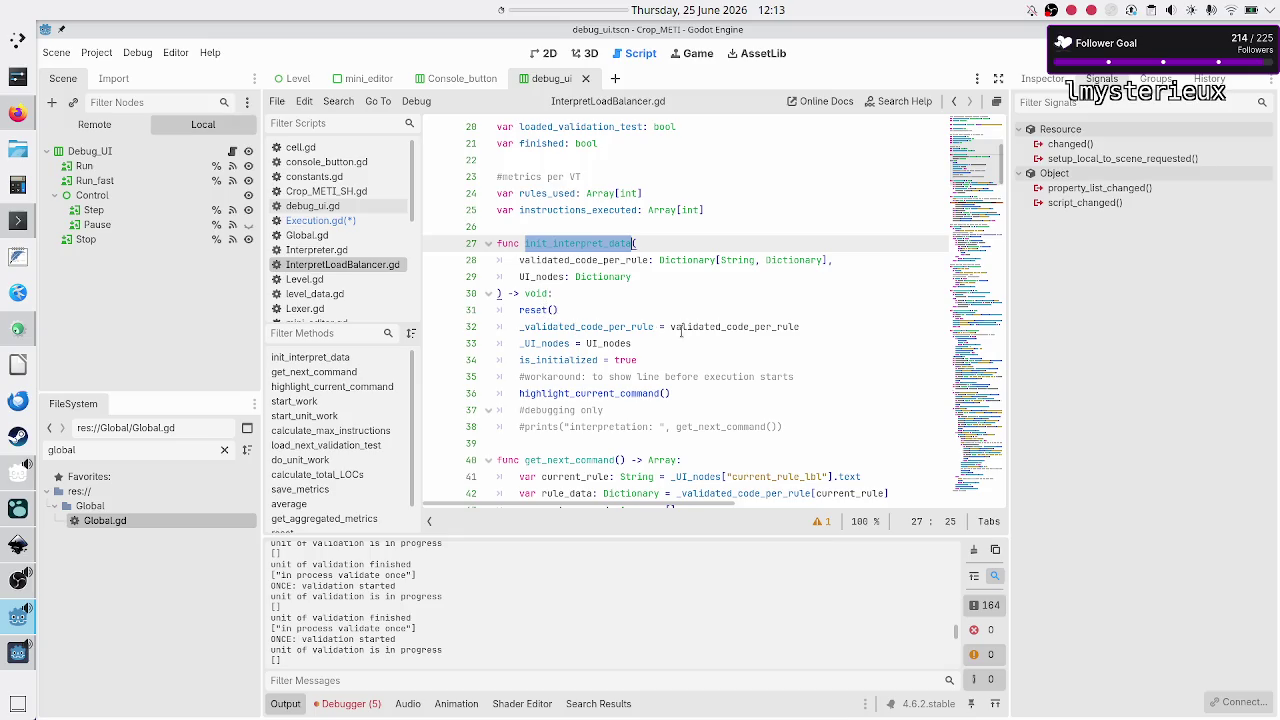
pyautogui.moveTo(703, 328); pyautogui.dragTo(565, 328)
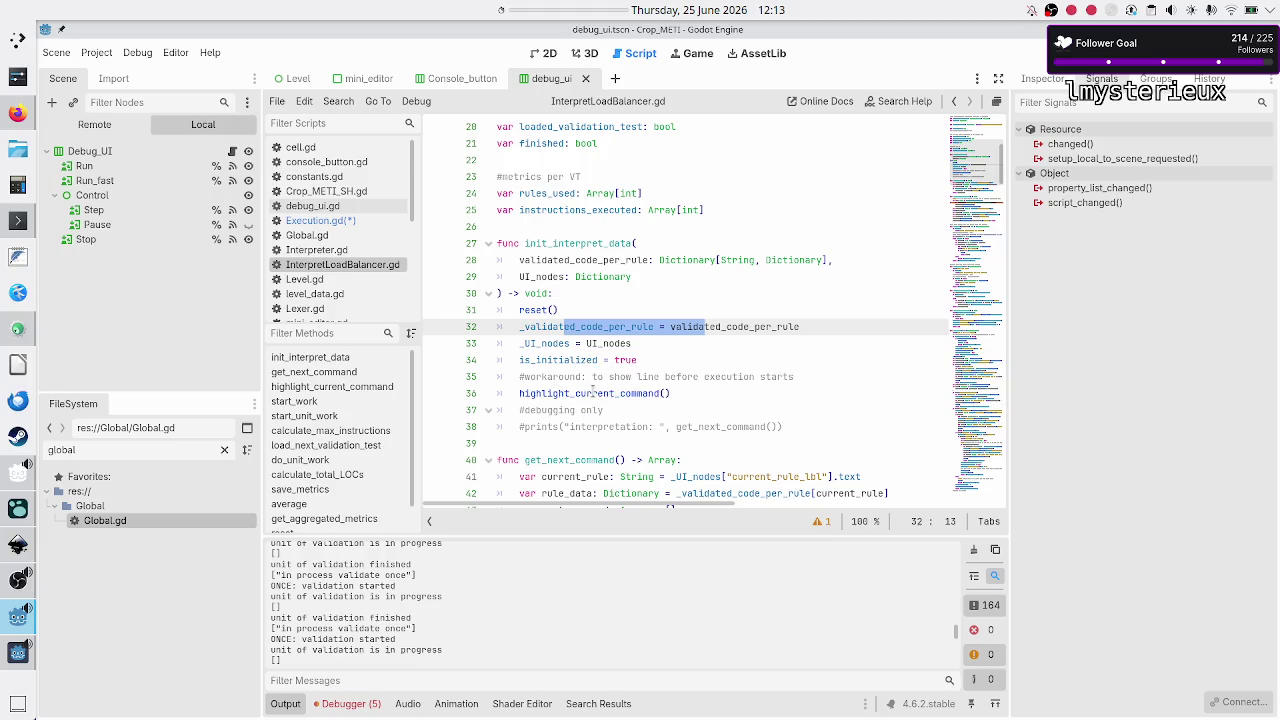
pyautogui.click(592, 393)
pyautogui.doubleClick(592, 393)
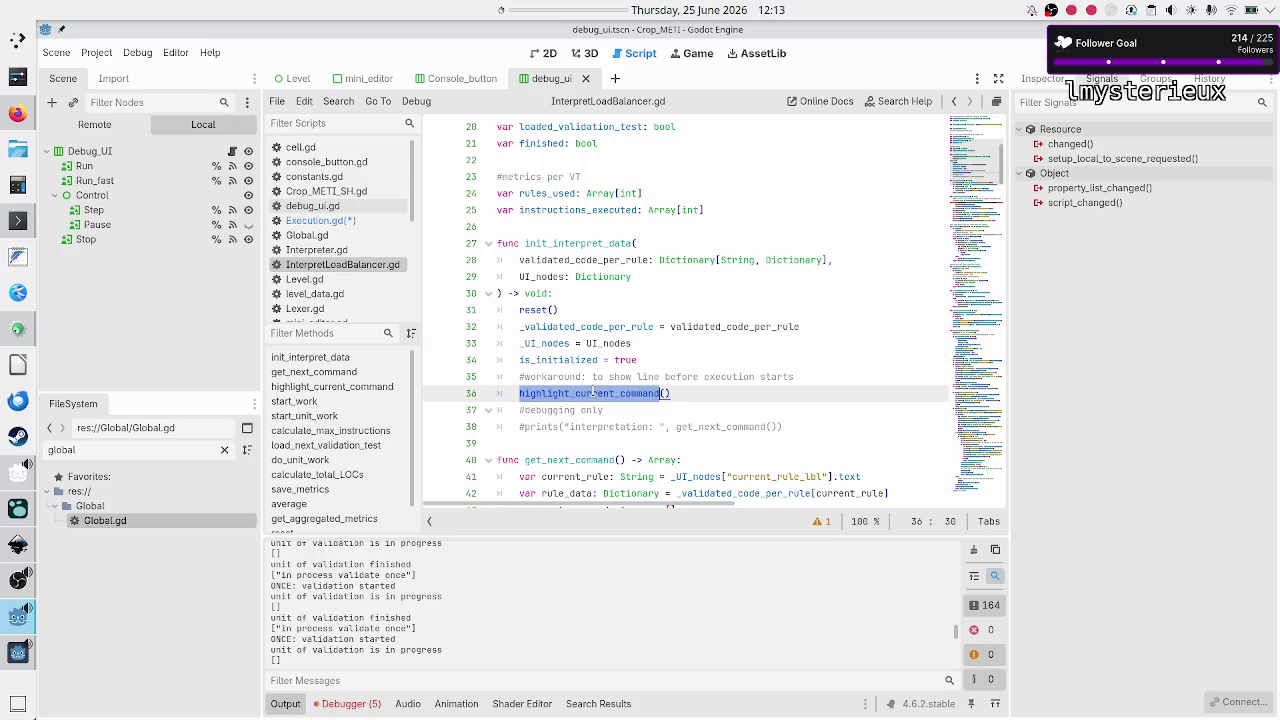
# - Review reset and _soft_reset, including _validated_code_per_rule and current_command_idx
pyautogui.scroll(-6, 628, 367)
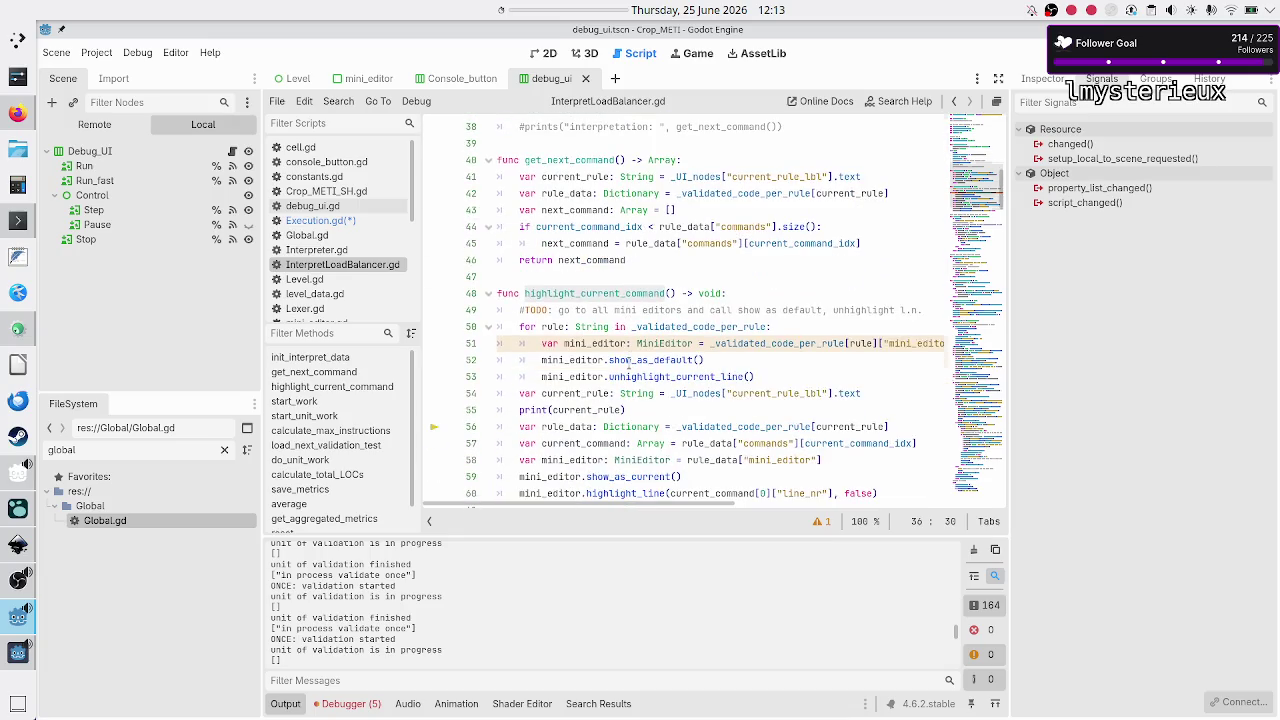
pyautogui.scroll(7, 629, 362)
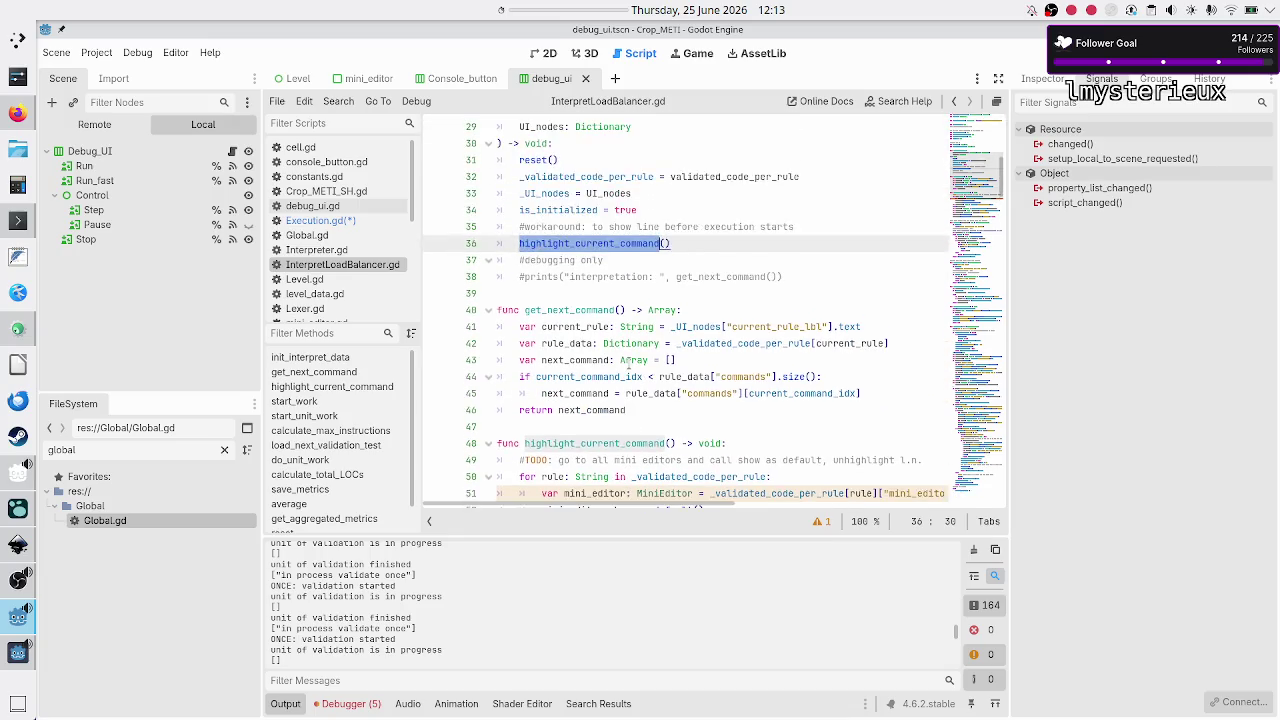
pyautogui.scroll(-1, 628, 363)
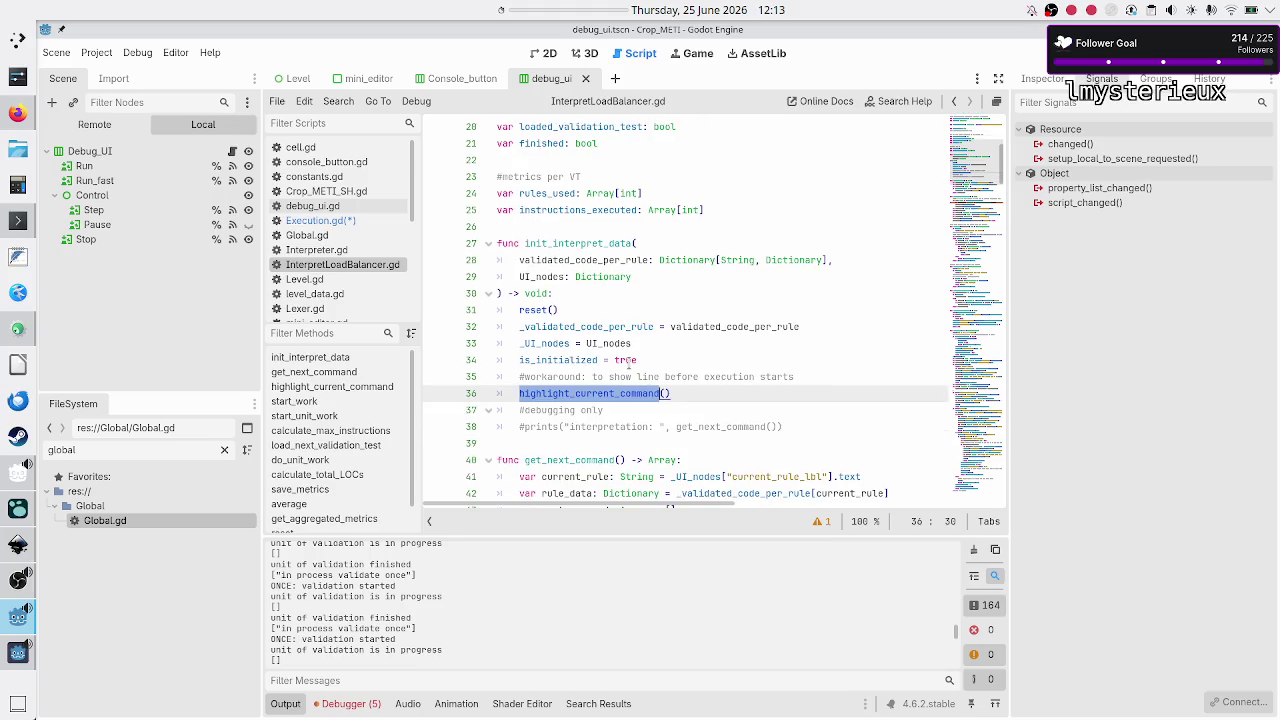
pyautogui.scroll(-20, 628, 367)
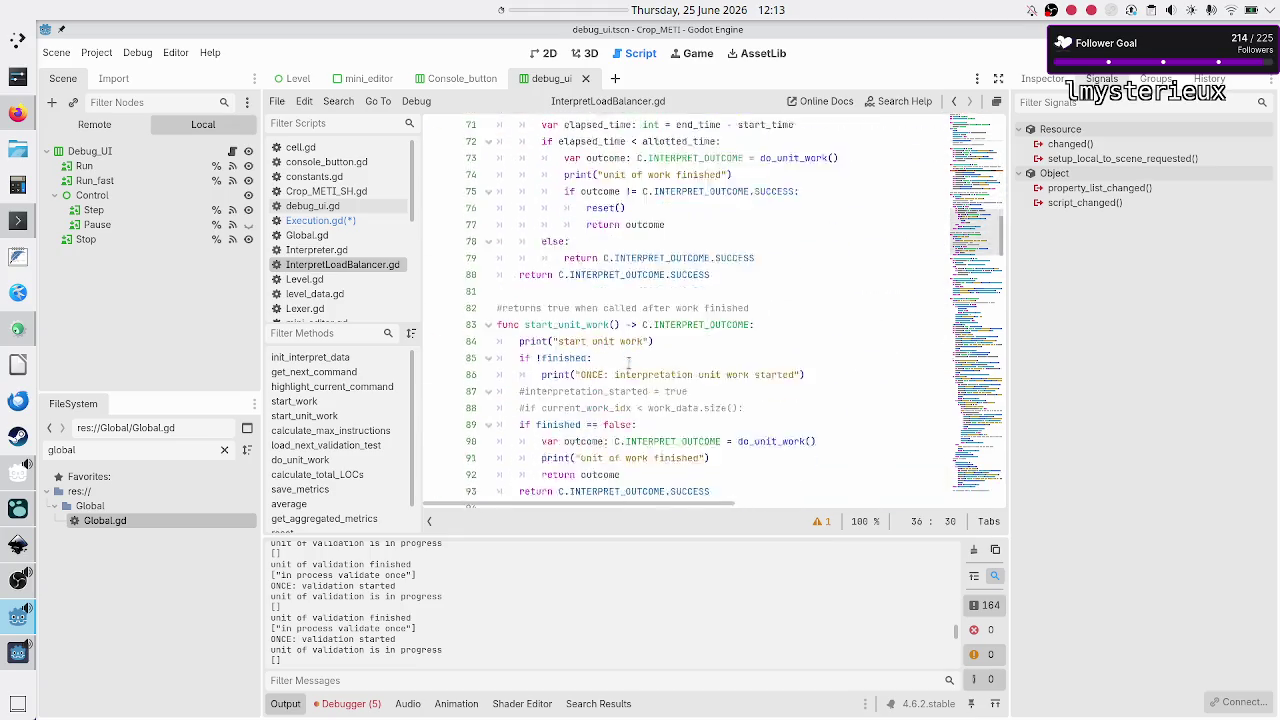
pyautogui.scroll(-20, 628, 364)
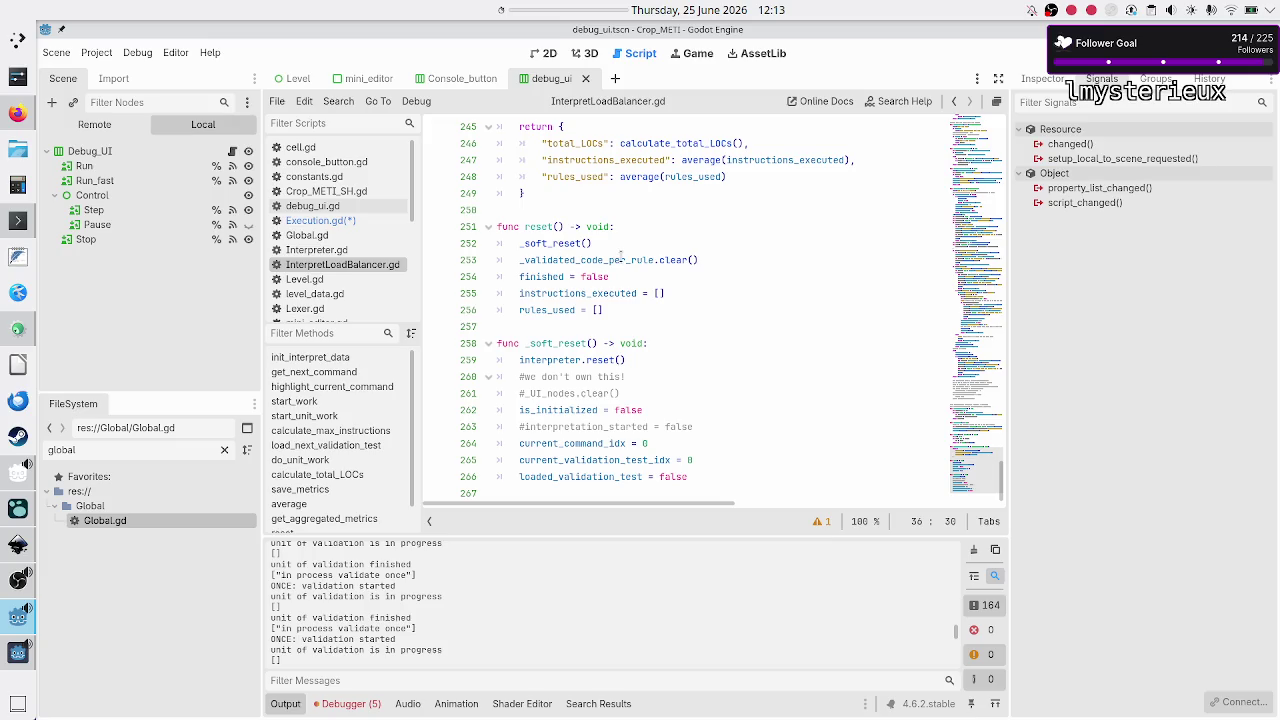
pyautogui.doubleClick(586, 261)
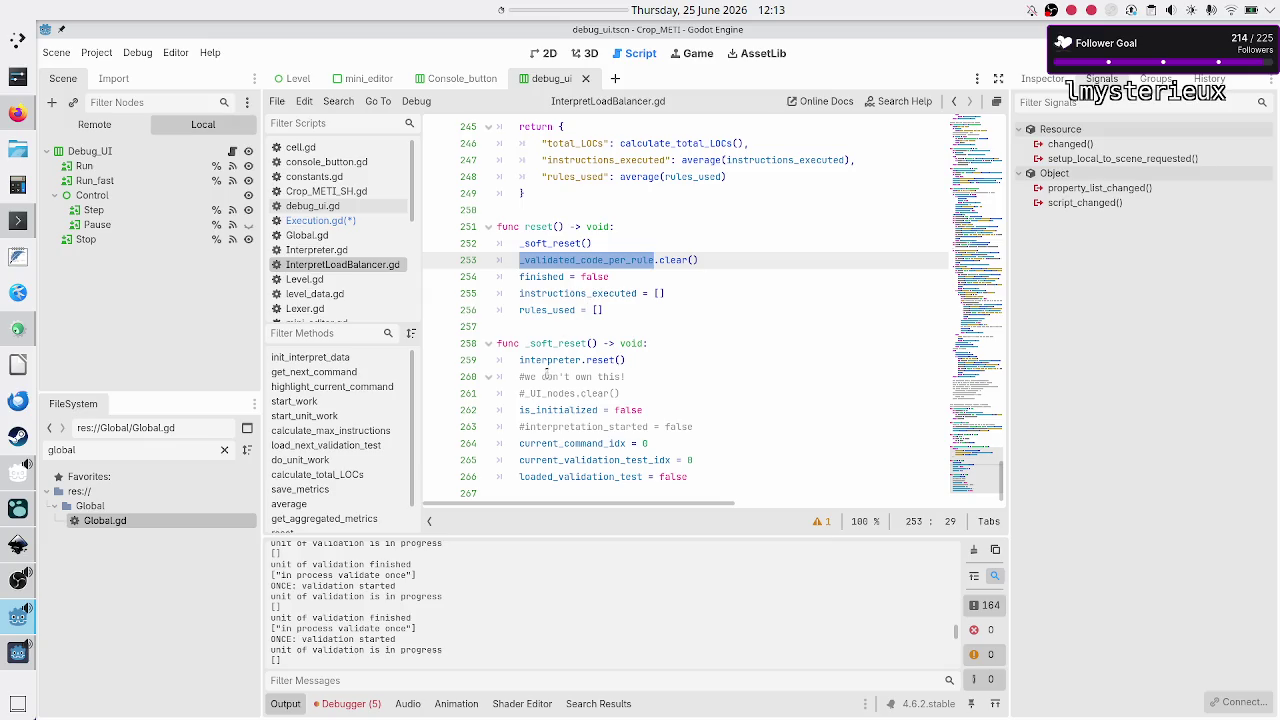
pyautogui.doubleClick(555, 244)
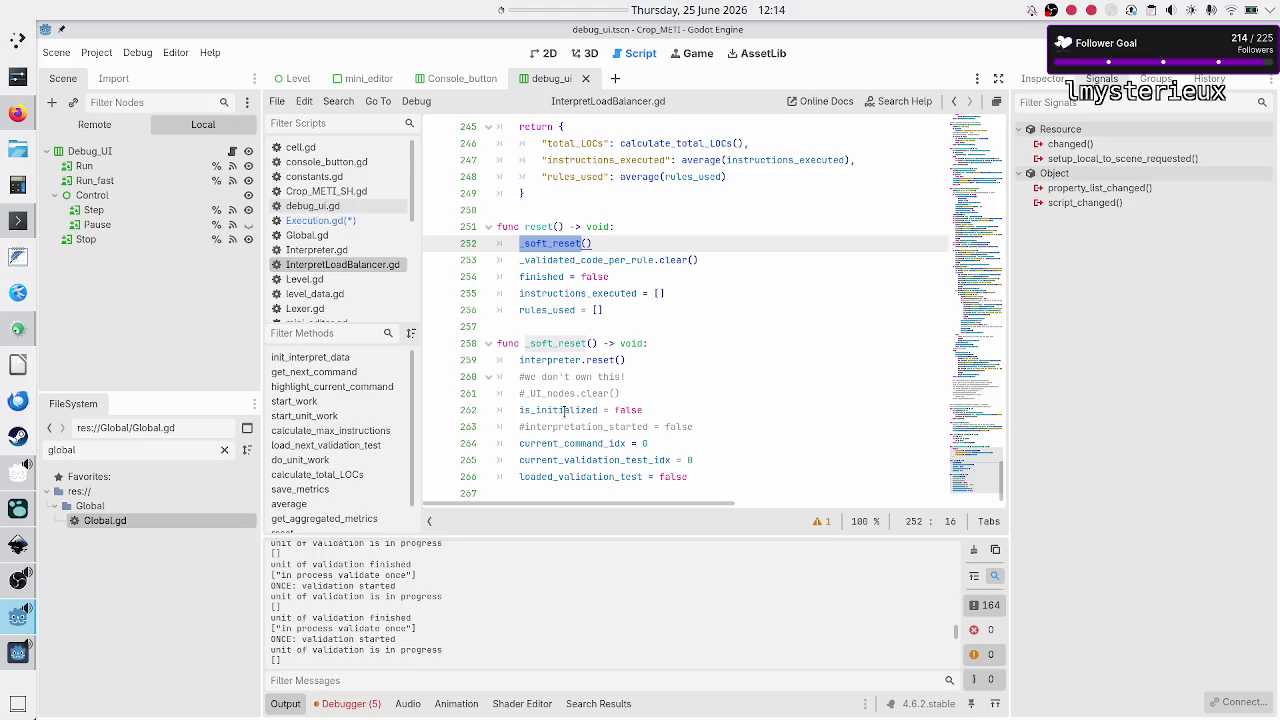
pyautogui.moveTo(551, 412)
pyautogui.doubleClick(560, 443)
pyautogui.click(613, 460)
pyautogui.doubleClick(613, 460)
pyautogui.click(673, 443)
pyautogui.scroll(10, 673, 437)
pyautogui.scroll(20, 673, 437)
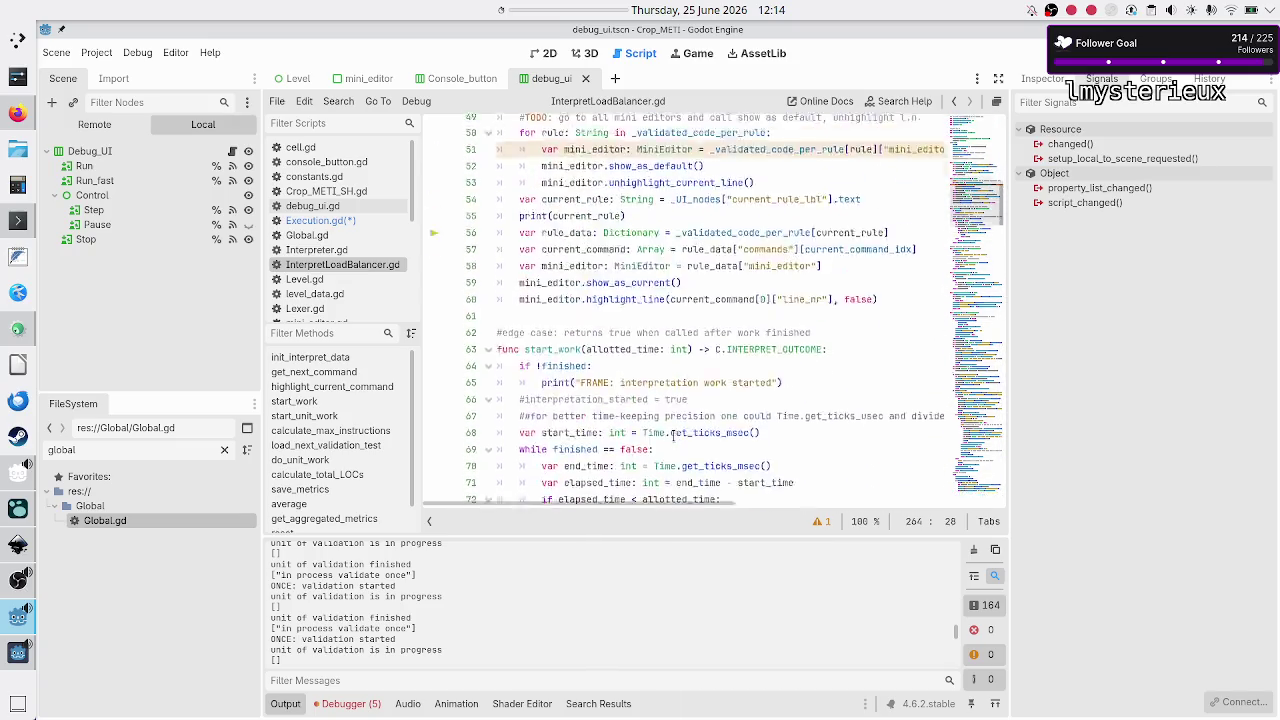
# - Delete the #TODO comment on line 49 at the top of highlight_current_command
pyautogui.scroll(10, 673, 437)
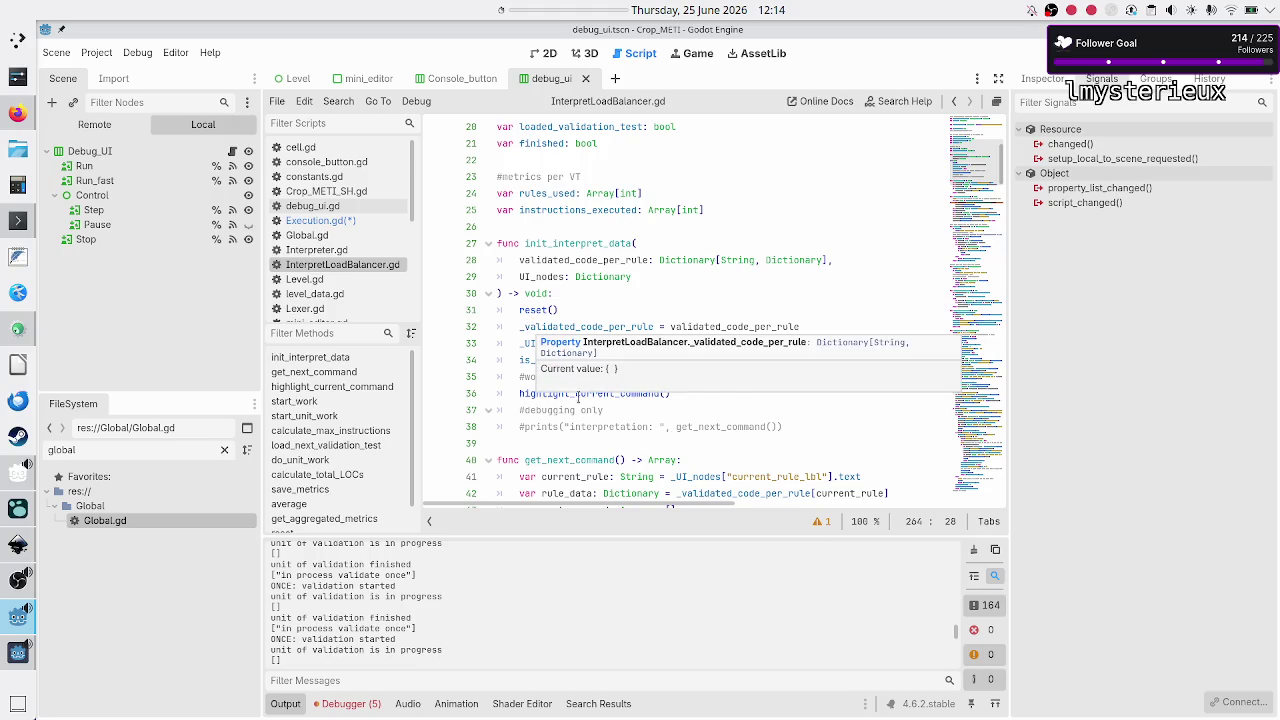
pyautogui.scroll(-2, 584, 414)
pyautogui.scroll(-4, 584, 414)
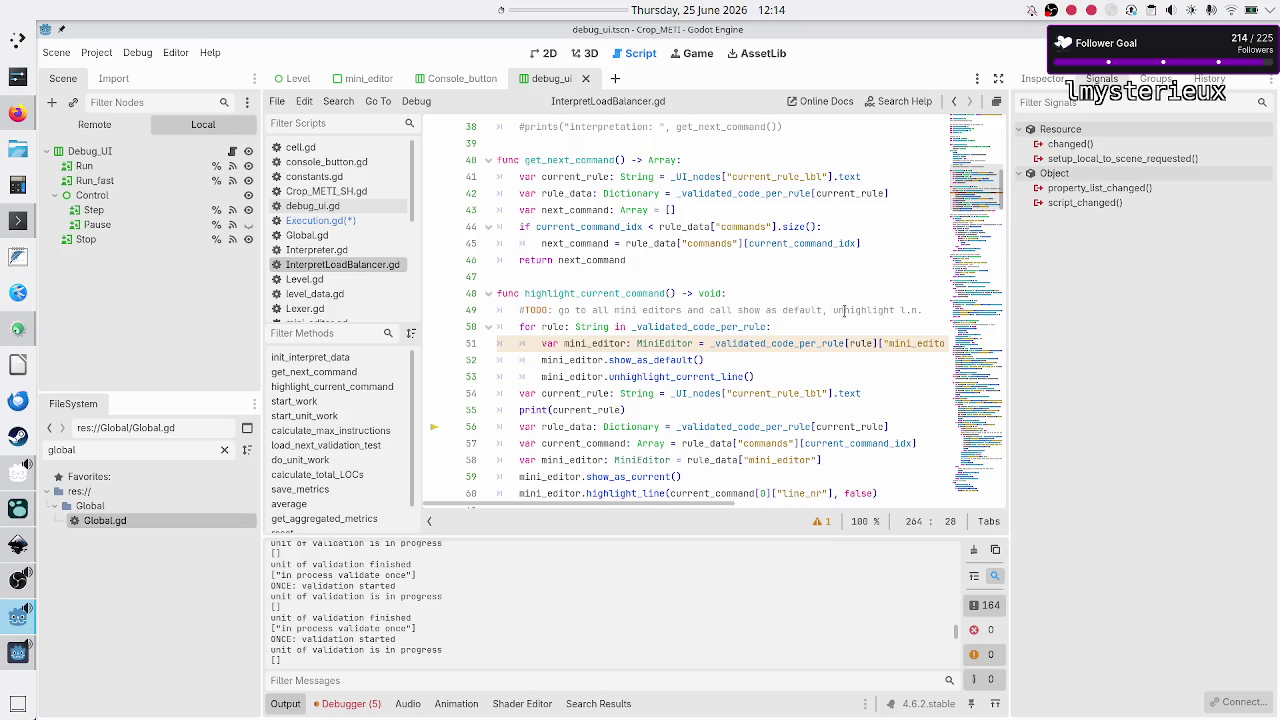
pyautogui.hscroll(3, 844, 311)
pyautogui.hscroll(-3, 844, 311)
pyautogui.click(883, 287)
pyautogui.press('Down')
pyautogui.press('Home')
pyautogui.hotkey('shift', 'End')
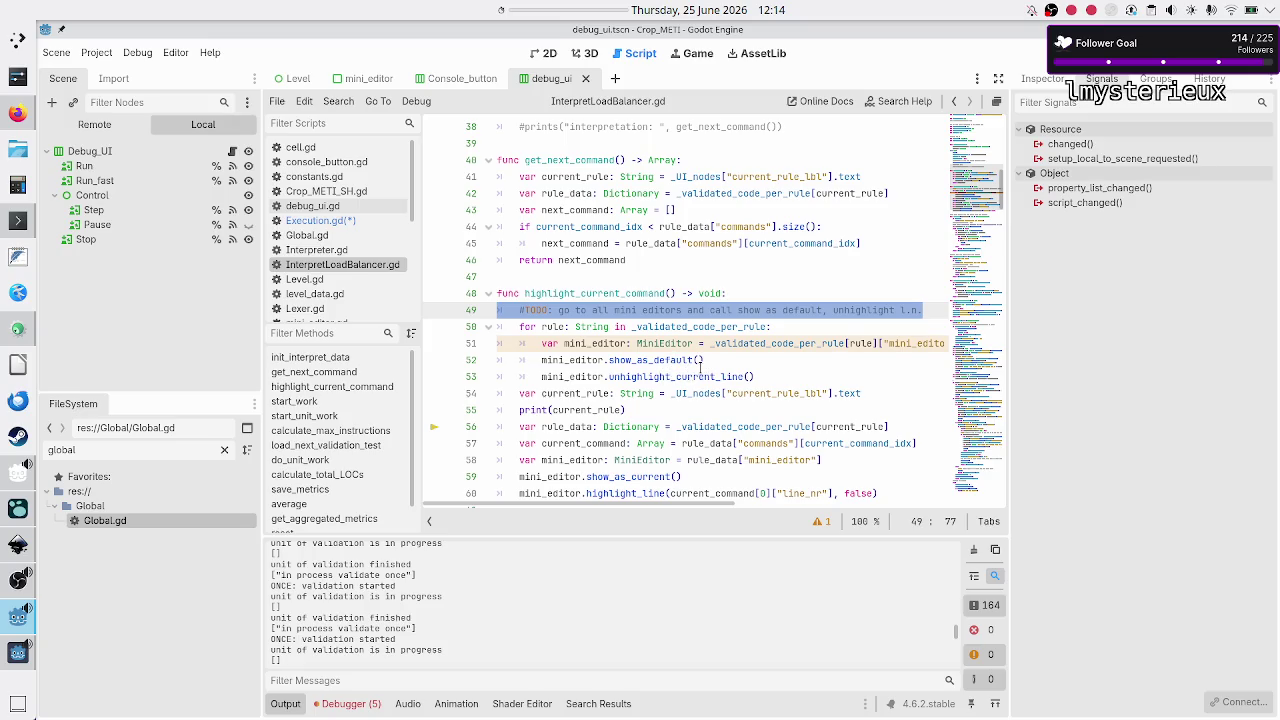
pyautogui.press('BackSpace')
pyautogui.press('BackSpace')
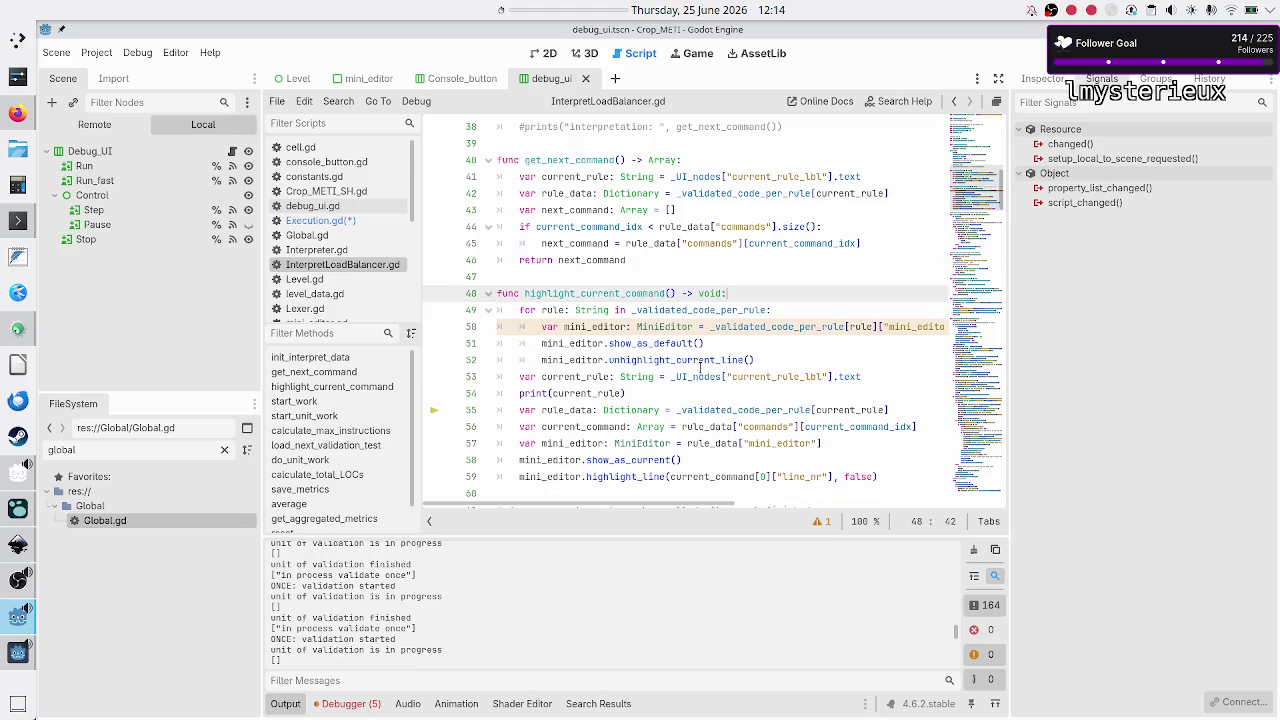
# - Select the rule_data line 55 in highlight_current_command
pyautogui.press('Down')
pyautogui.press('Down')
pyautogui.press('Down')
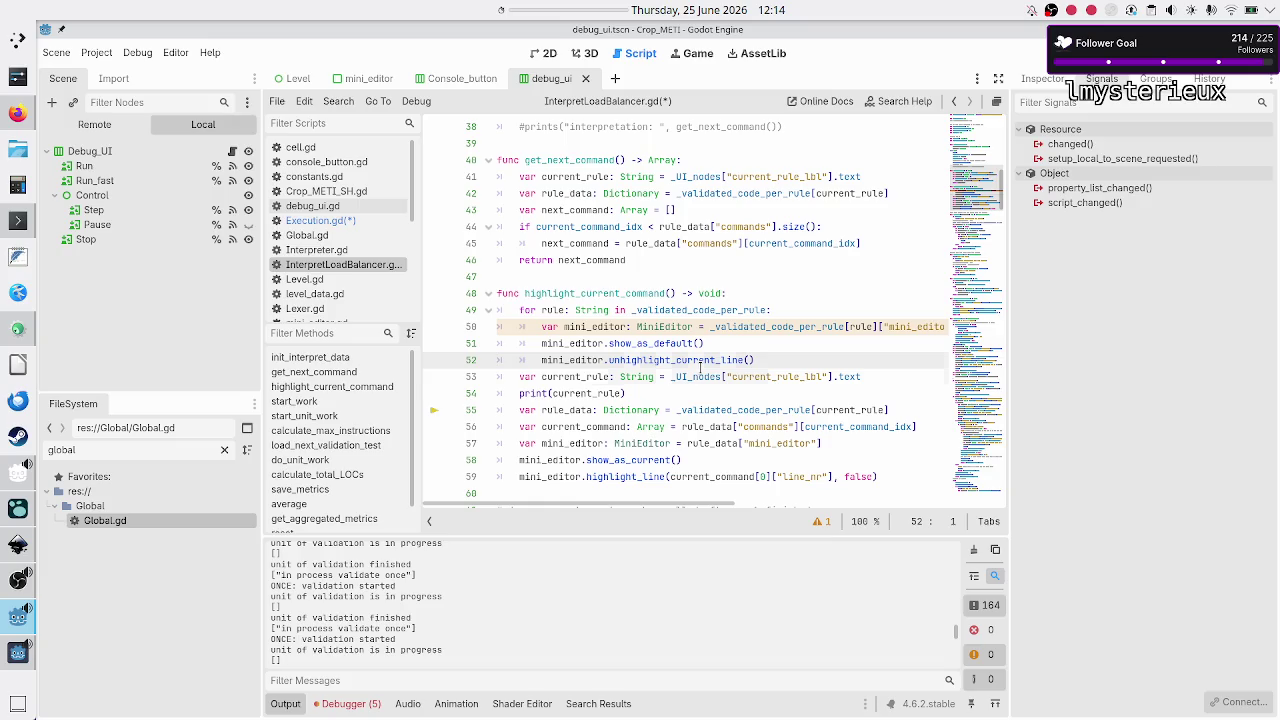
pyautogui.press('Down')
pyautogui.press('Down')
pyautogui.press('Down')
pyautogui.hotkey('shift', 'End')
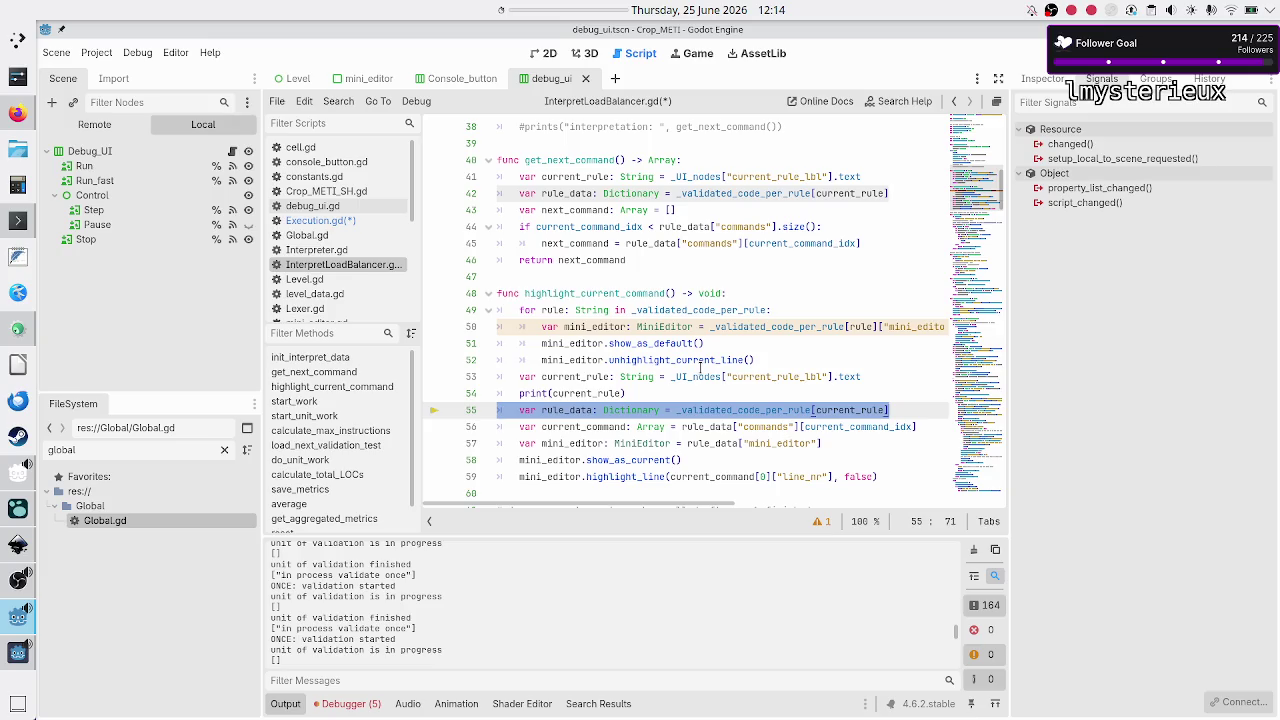
# - In Execution.gd, inspect validated_code_per_rule and the init_interpret_data call on lines 128-129
pyautogui.click(356, 222)
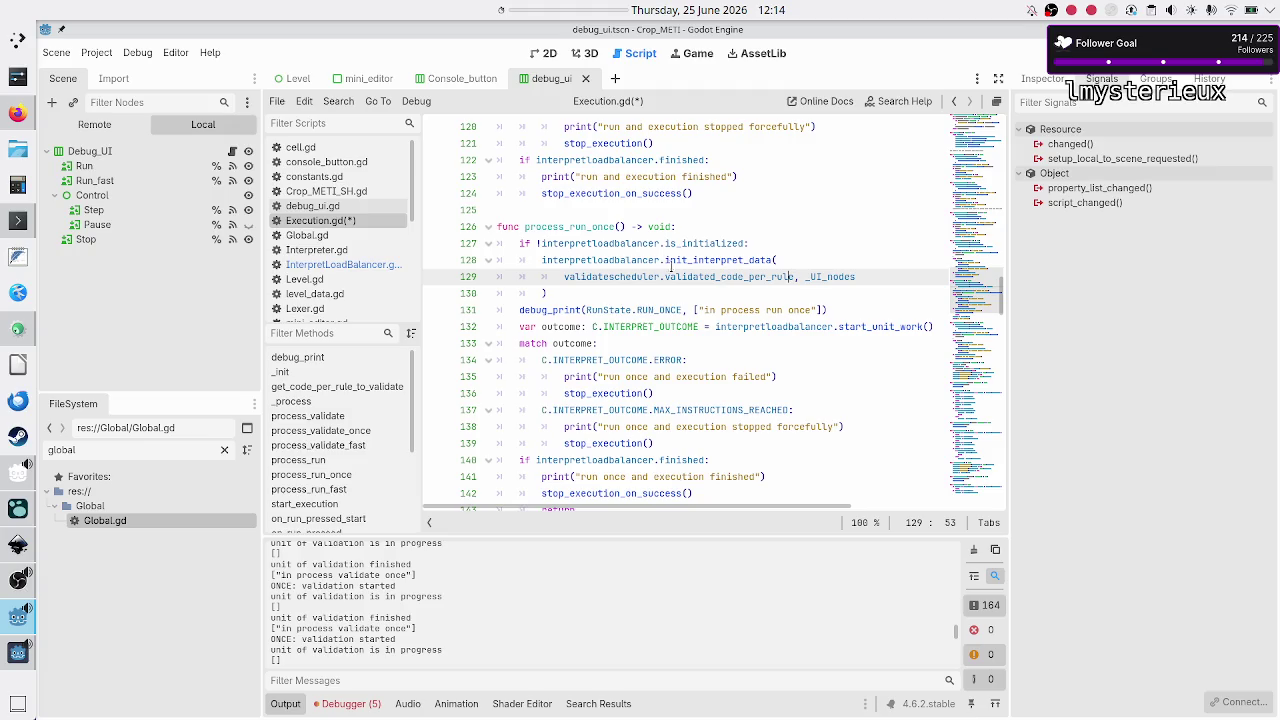
pyautogui.doubleClick(697, 275)
pyautogui.click(705, 260)
pyautogui.doubleClick(705, 260)
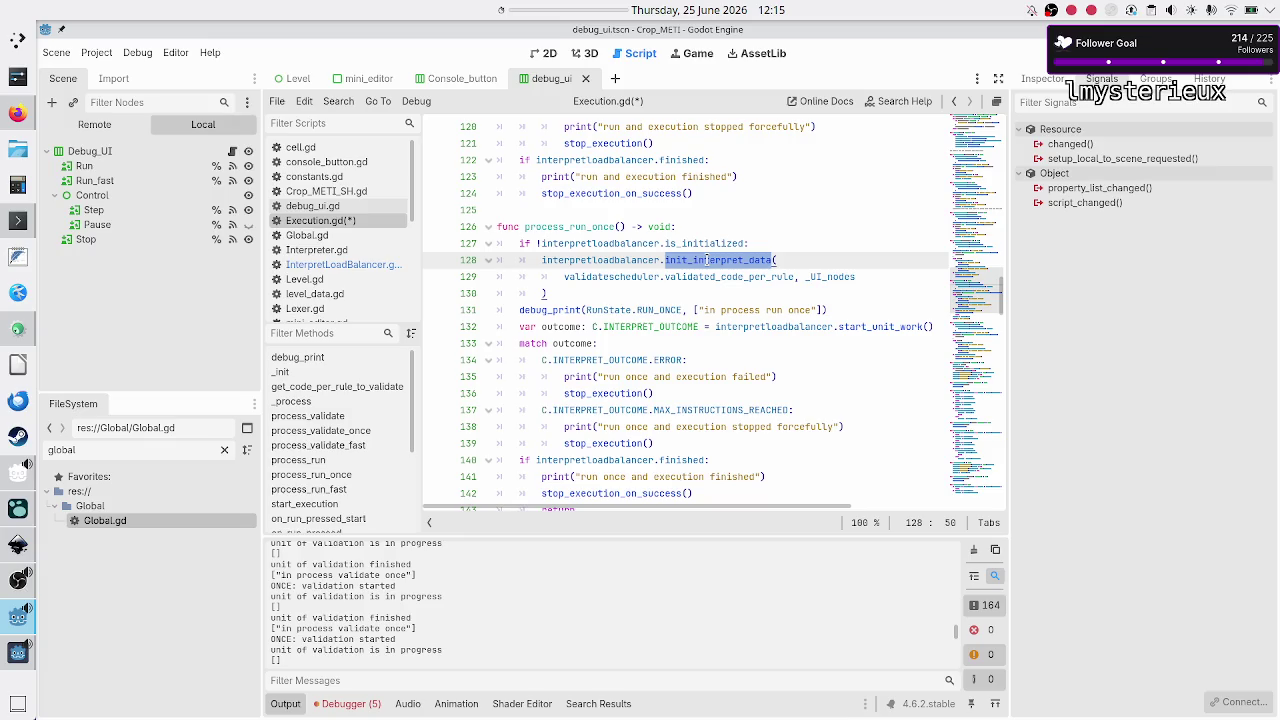
pyautogui.click(706, 260)
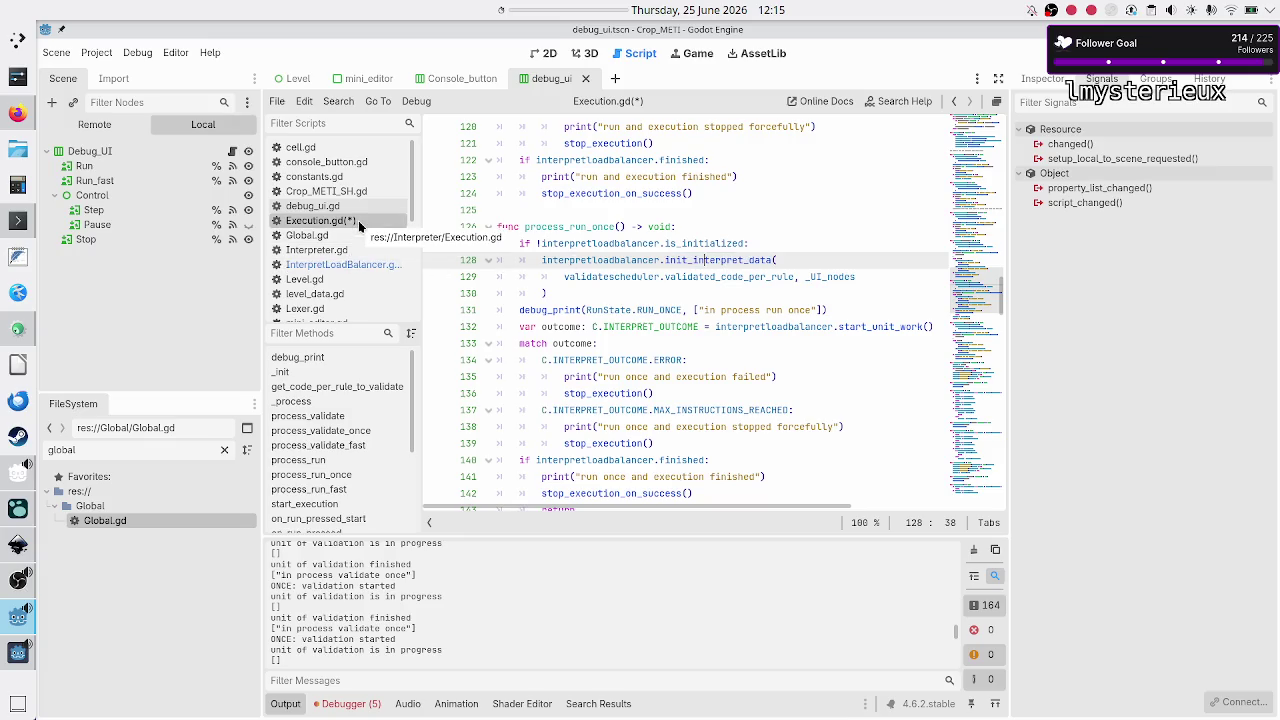
# - Change line 54 of InterpretLoadBalancer.gd to prints(_validated_code_per_rule, current_rule)
pyautogui.click(357, 265)
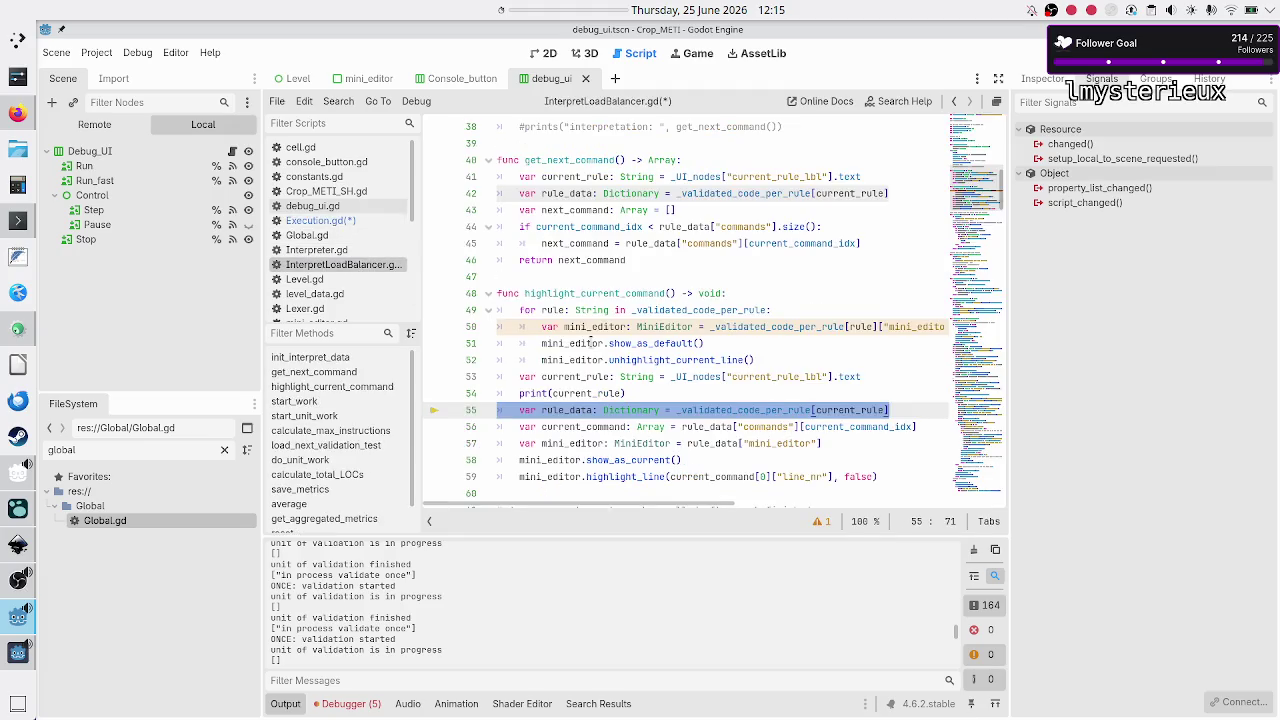
pyautogui.click(638, 394)
pyautogui.hotkey('ctrl', 'Right')
pyautogui.write('s')
pyautogui.press('Right')
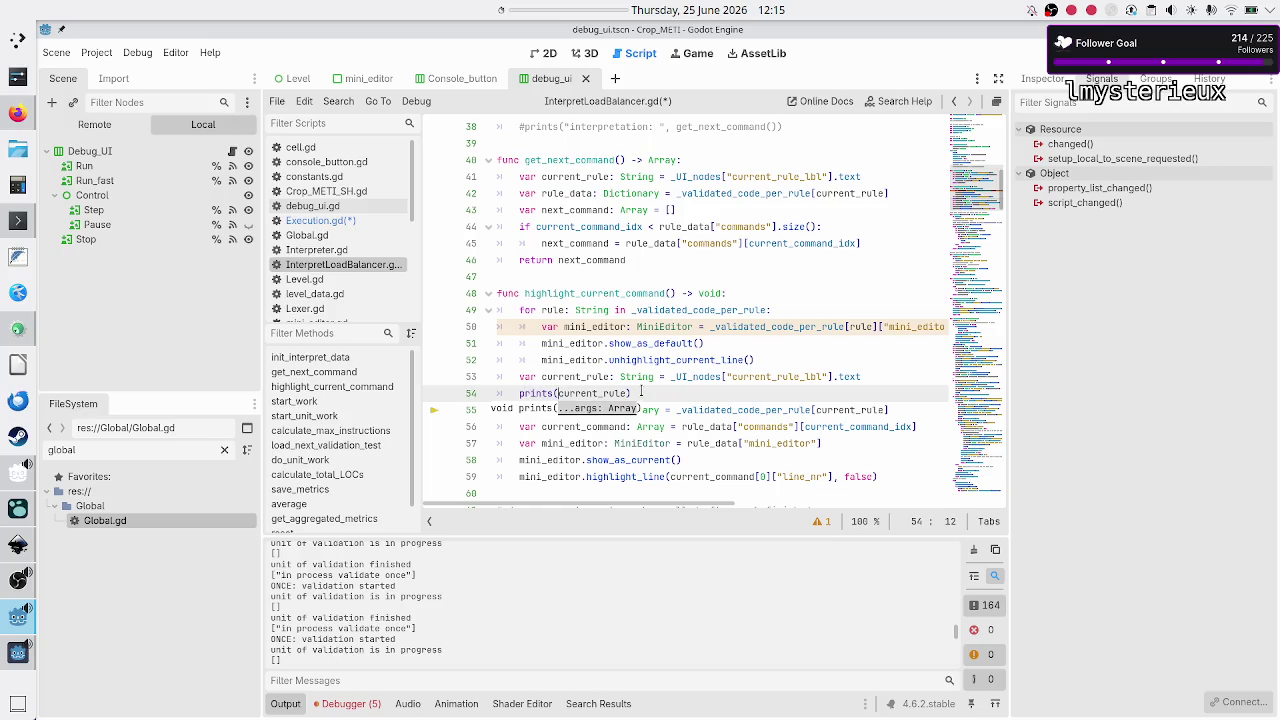
pyautogui.press('Down')
pyautogui.hotkey('ctrl', 'Right')
pyautogui.hotkey('ctrl', 'Right')
pyautogui.hotkey('shift', 'Right')
pyautogui.hotkey('shift', 'Right')
pyautogui.hotkey('shift', 'Right')
pyautogui.hotkey('ctrl', 'c')
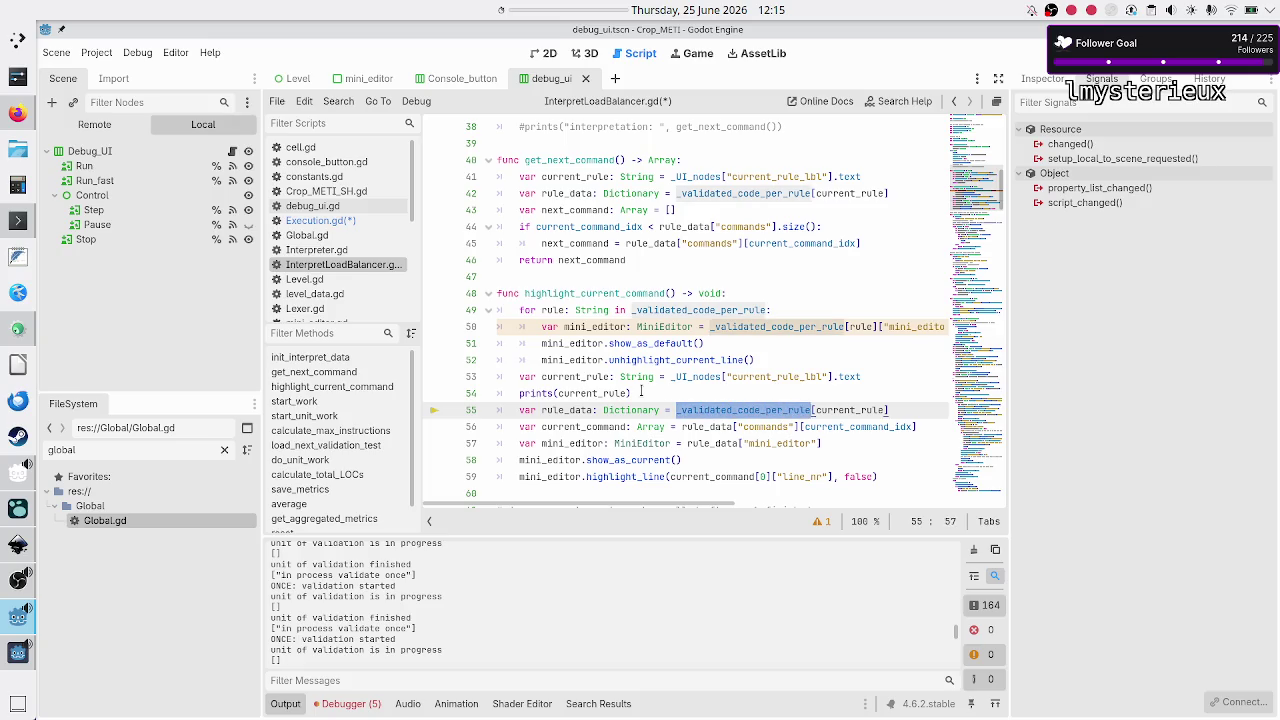
pyautogui.press('Up')
pyautogui.press('Left')
pyautogui.press('Left')
pyautogui.press('Left')
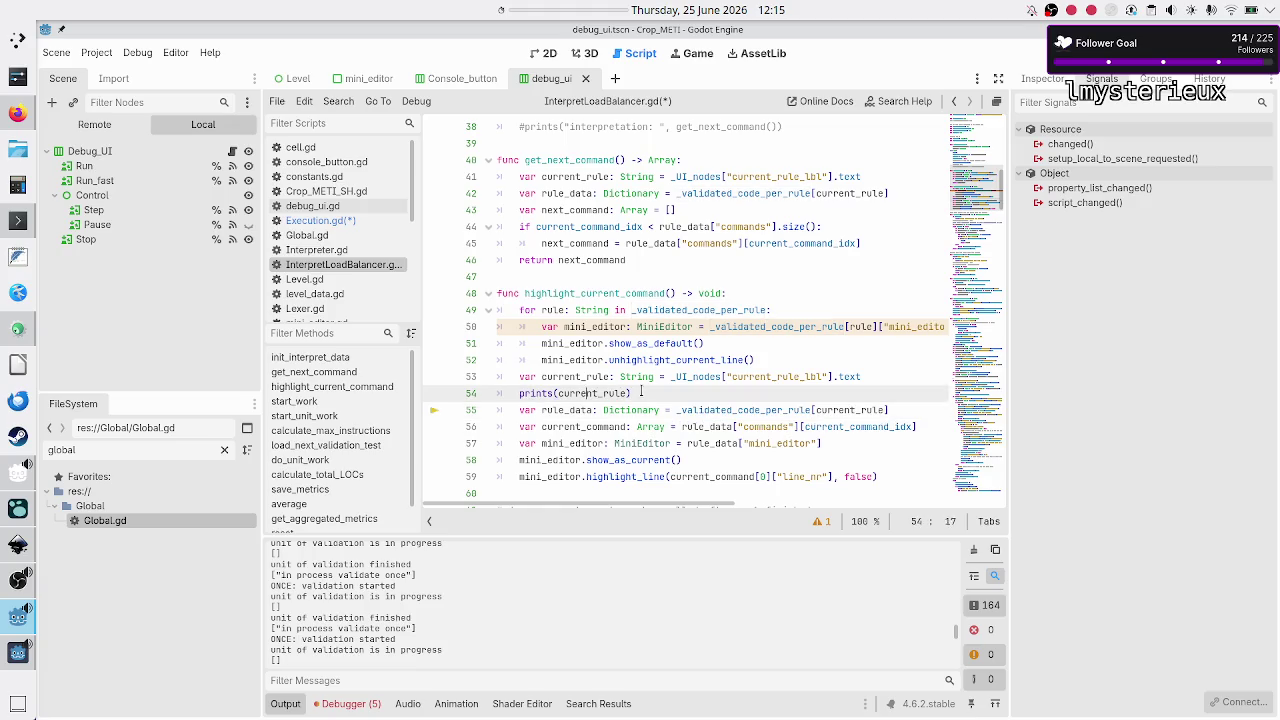
pyautogui.hotkey('ctrl', 'v')
pyautogui.write(',')
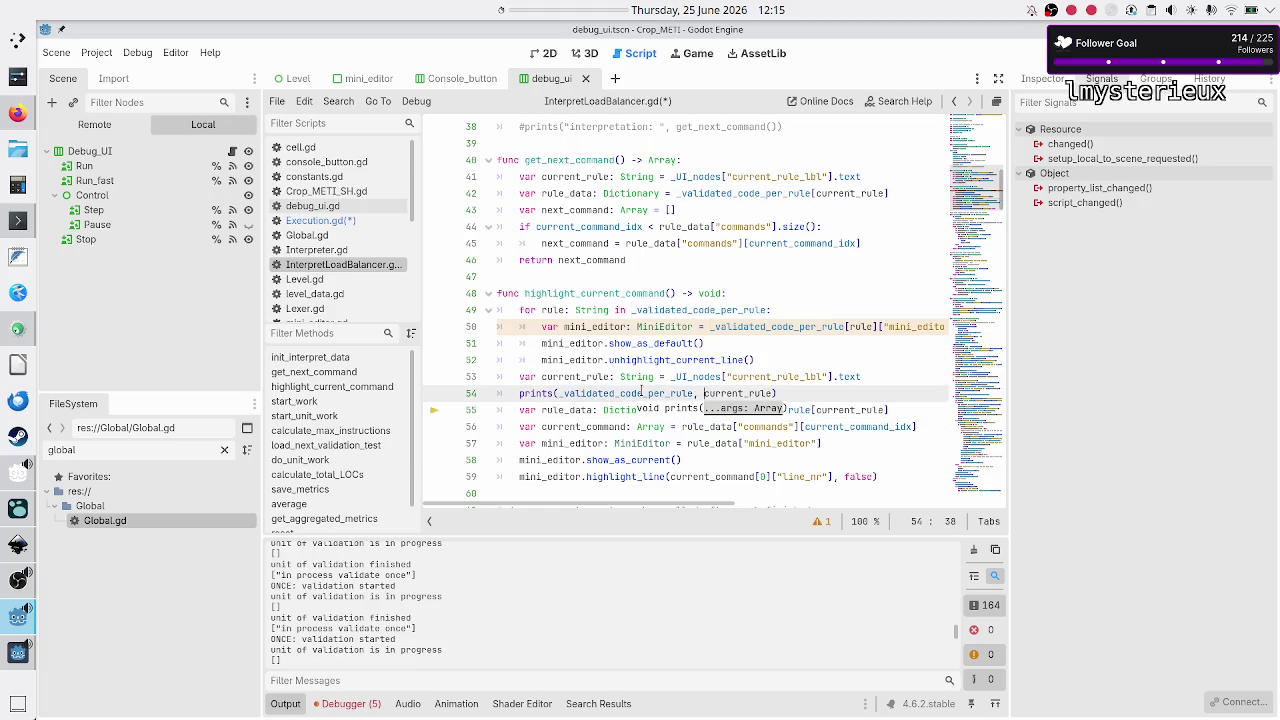
pyautogui.press('Down')
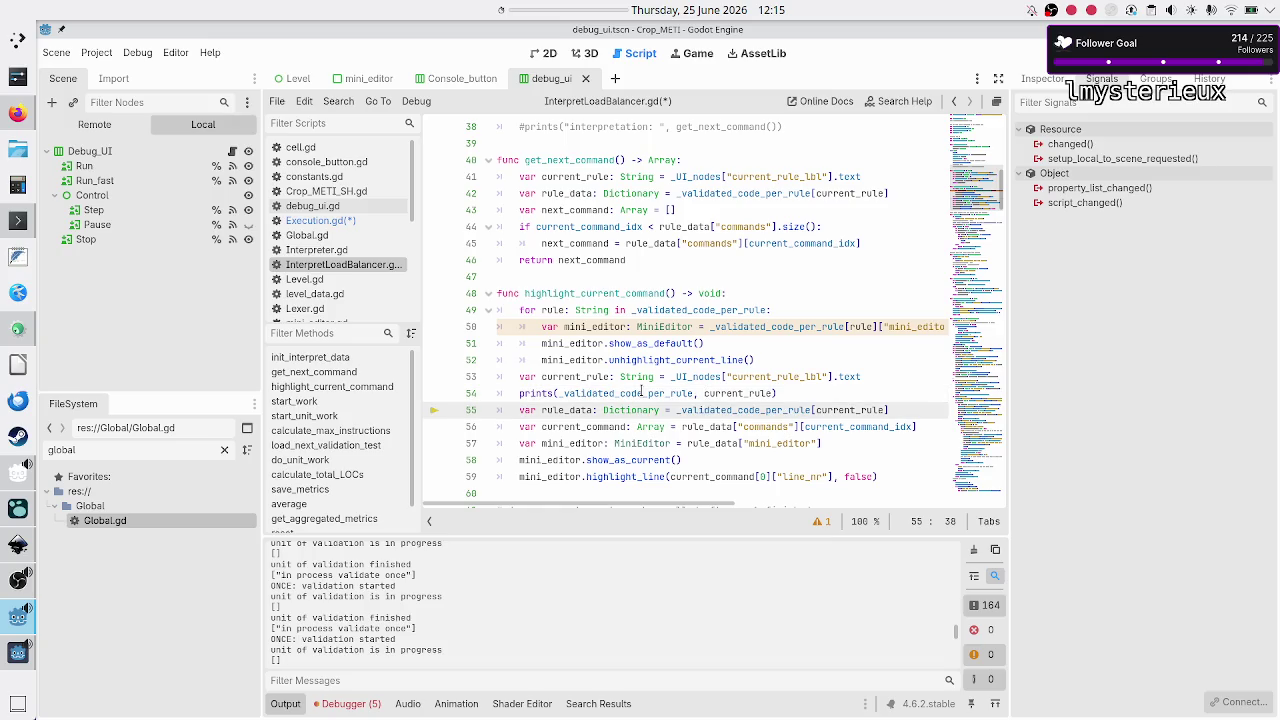
# - Save all modified scripts and stop the running game session
pyautogui.hotkey('ctrl', 's')
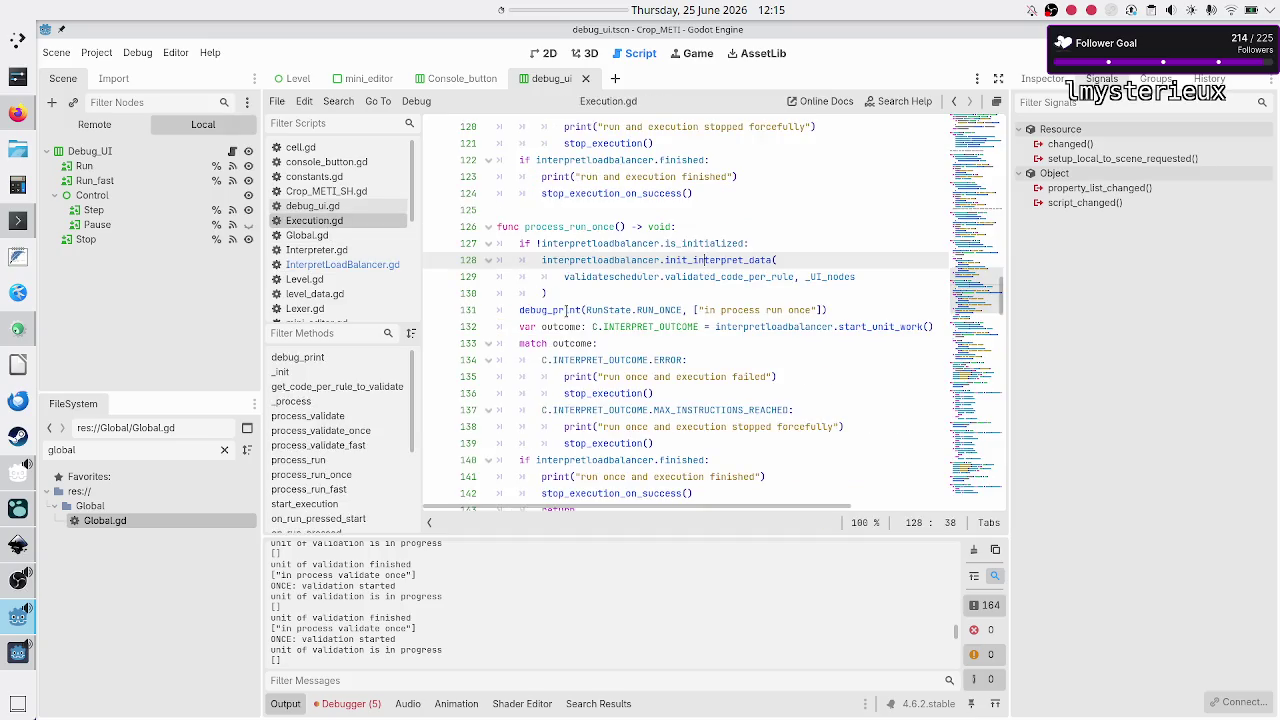
pyautogui.click(662, 293)
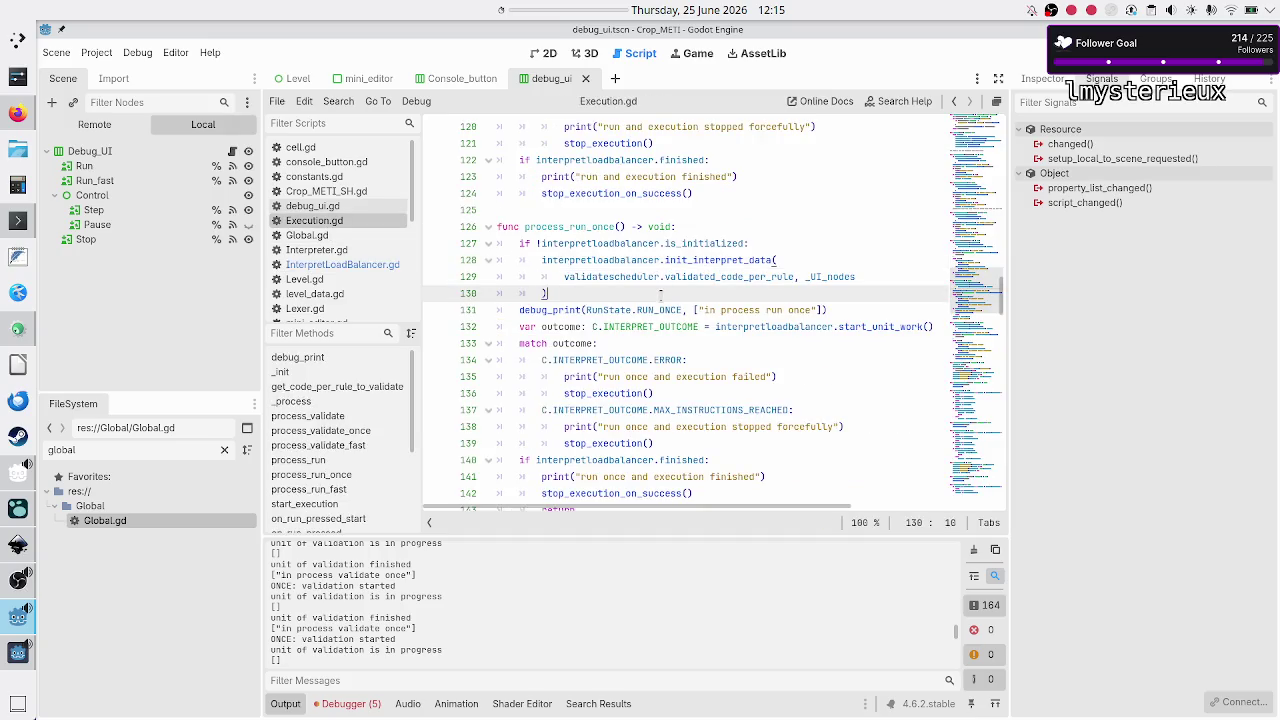
pyautogui.click(1086, 53)
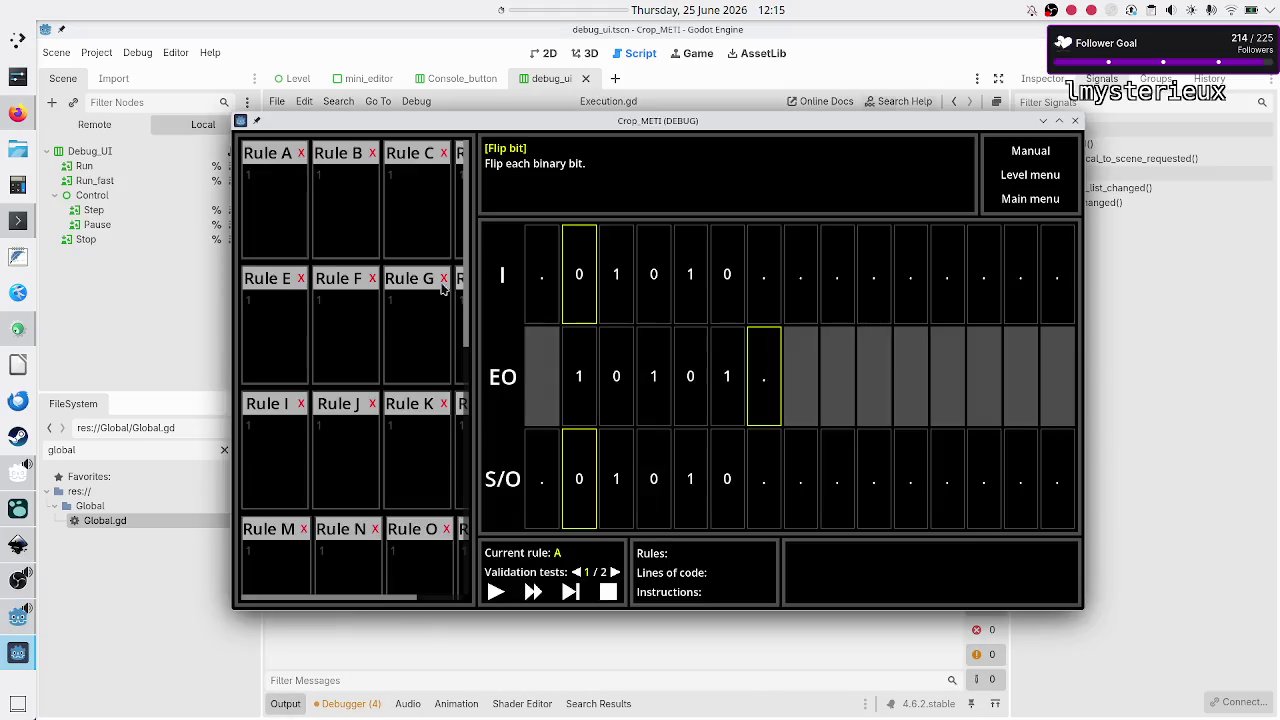
# - Relaunch the game, enter 01R, 10R, ..$ into Rule A and run it on Flip bit
pyautogui.click(298, 216)
pyautogui.write('per_rule')
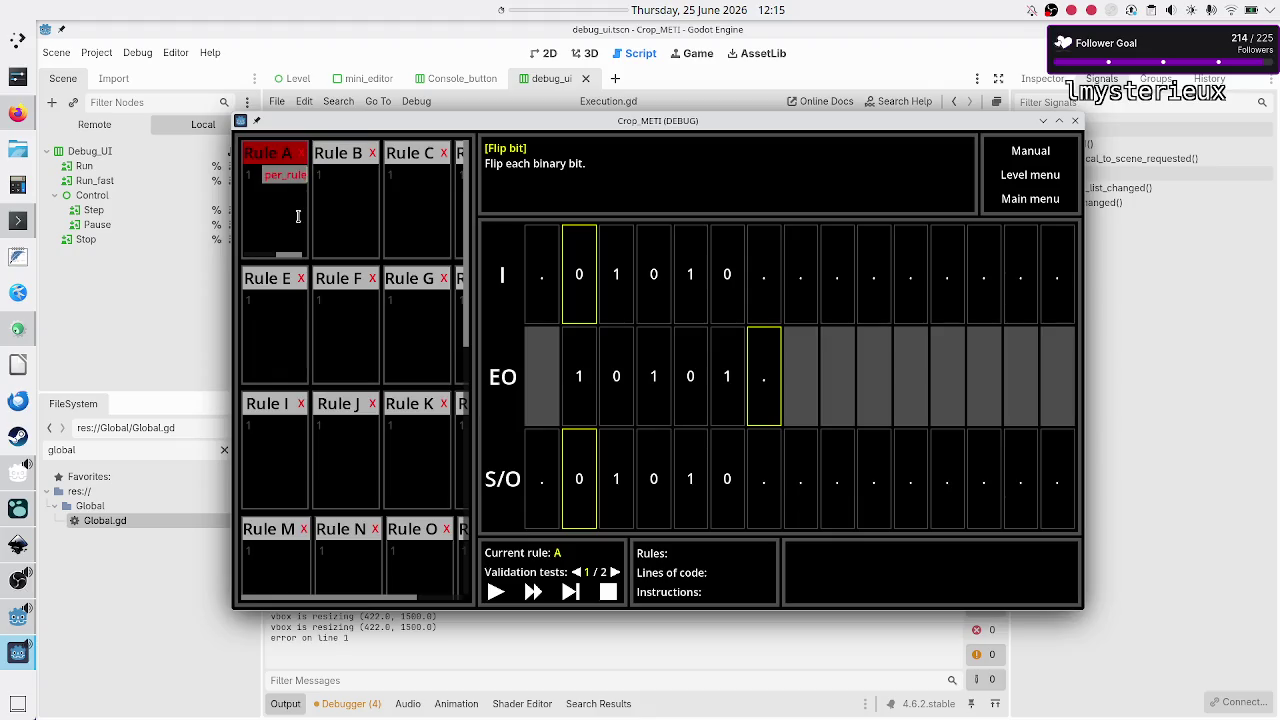
pyautogui.write('01R10R')
pyautogui.press('Return')
pyautogui.write('..')
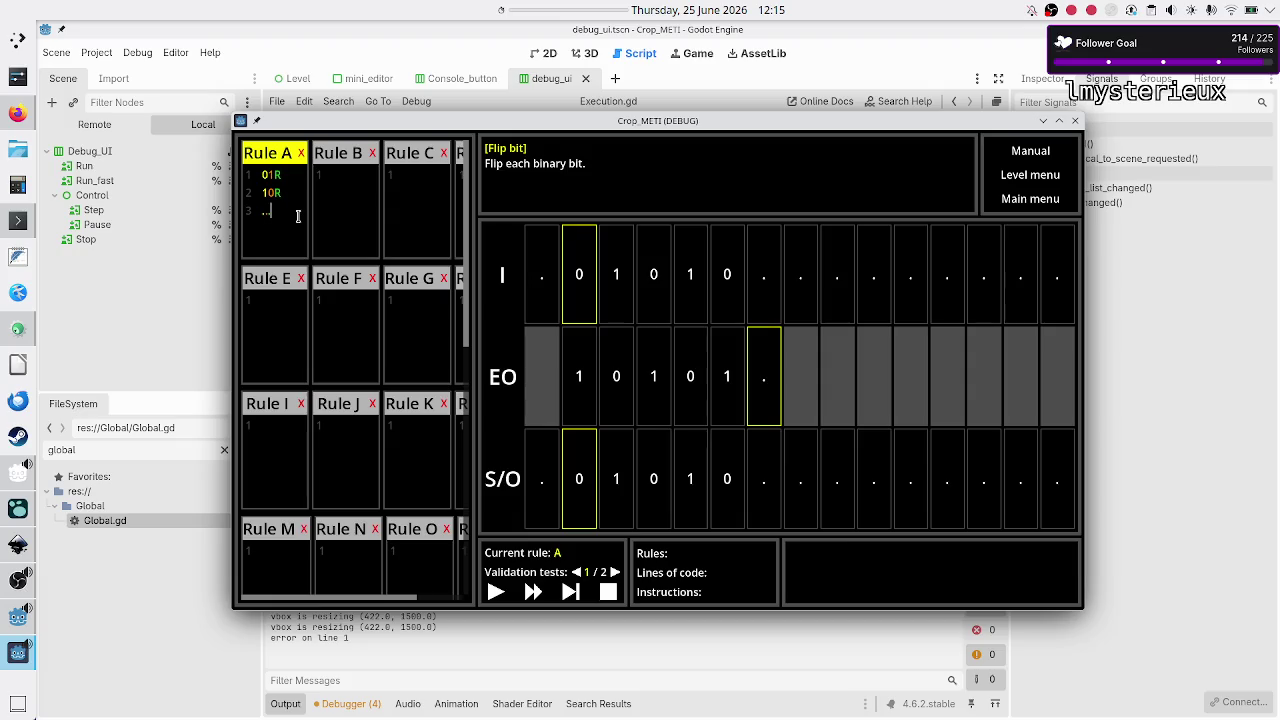
pyautogui.write('$')
pyautogui.click(497, 590)
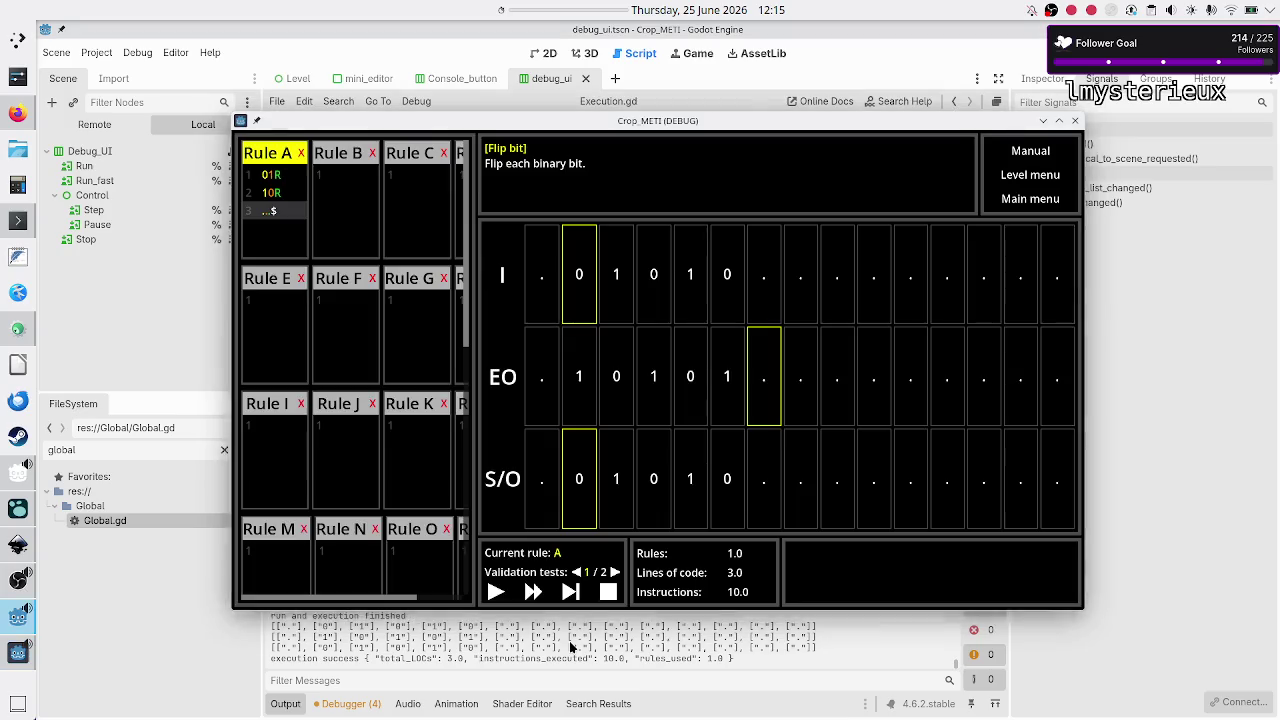
# - Return to the script editor and clear the output log
pyautogui.press('F8')
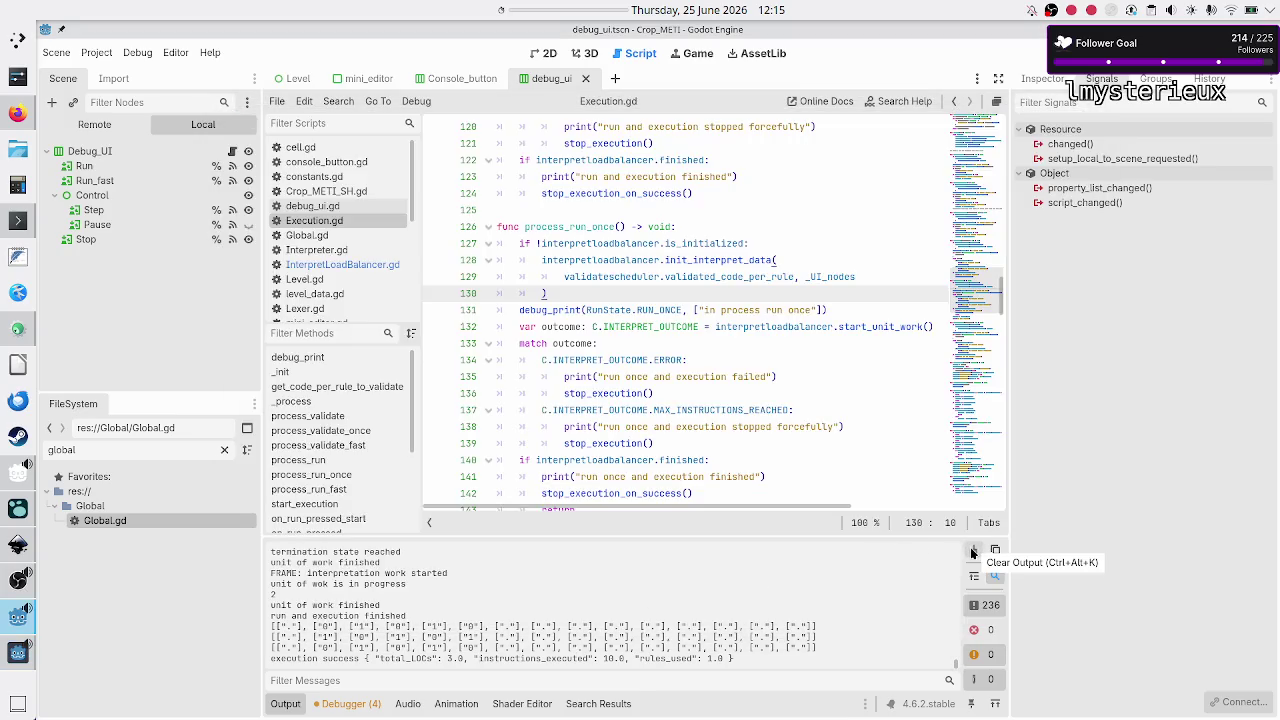
pyautogui.scroll(3, 876, 604)
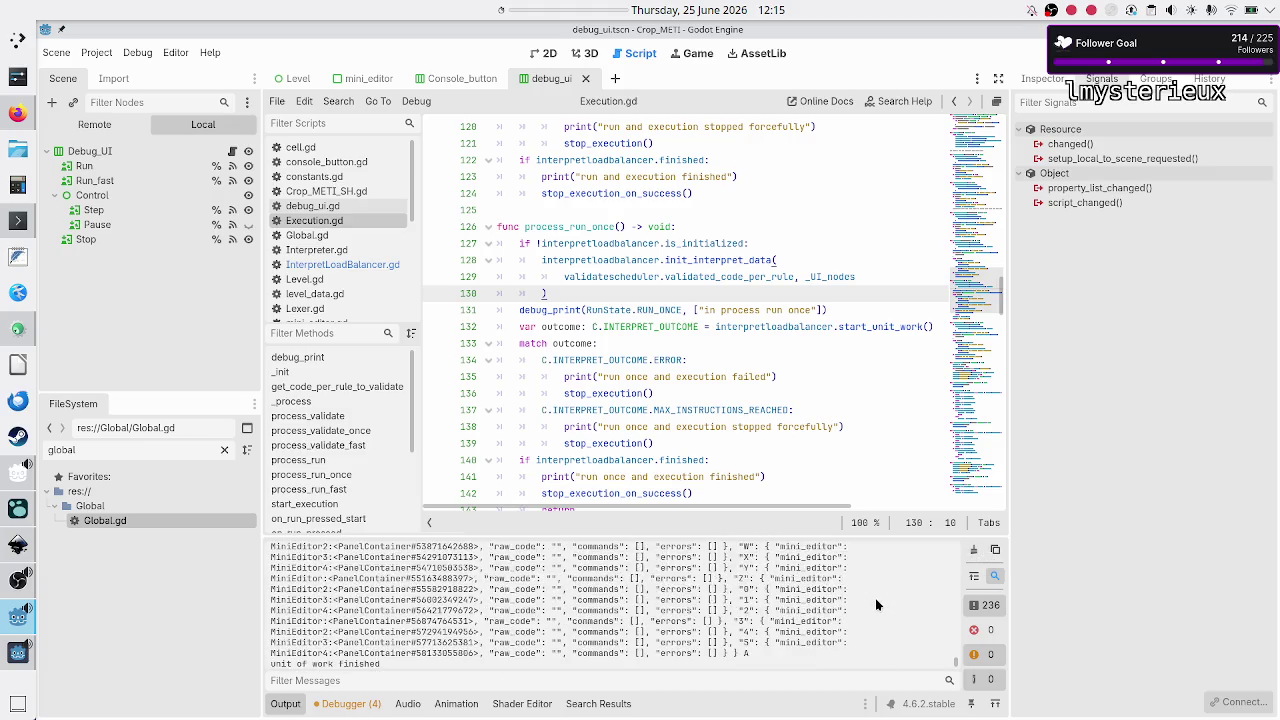
pyautogui.click(975, 549)
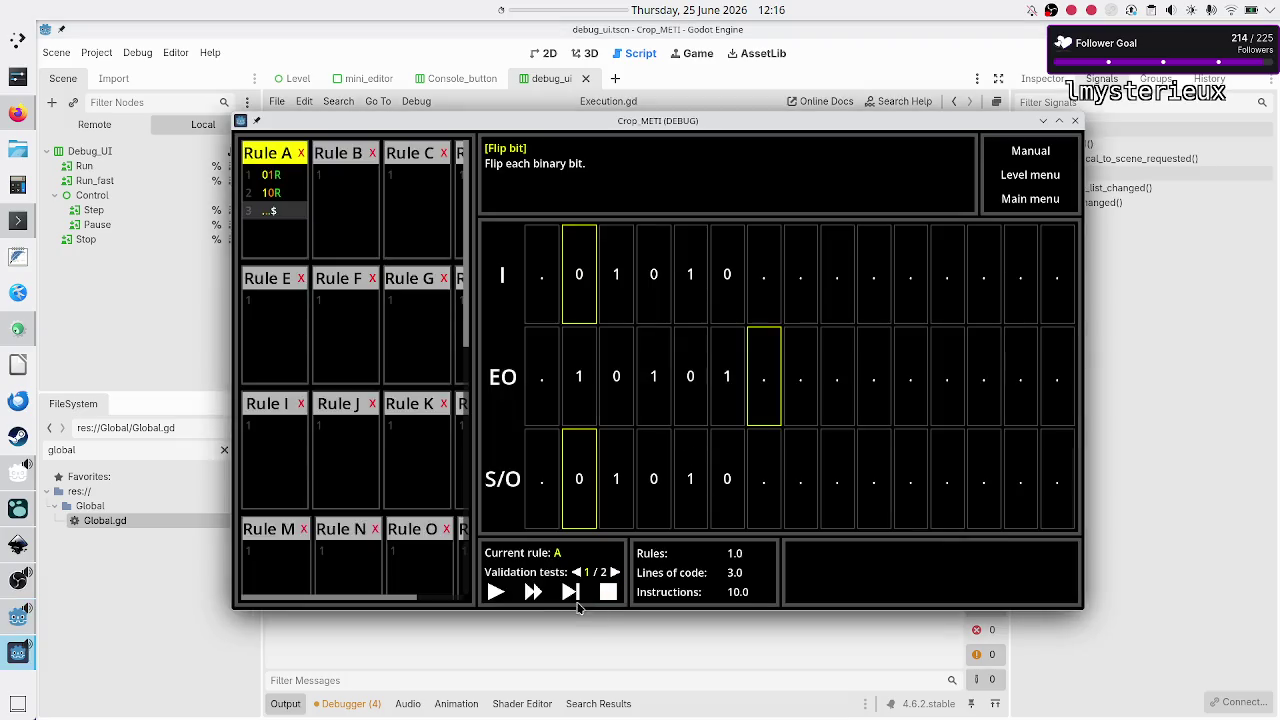
# - Step Rule A once to hit the line 55 breakpoint and view the Output log
pyautogui.click(571, 594)
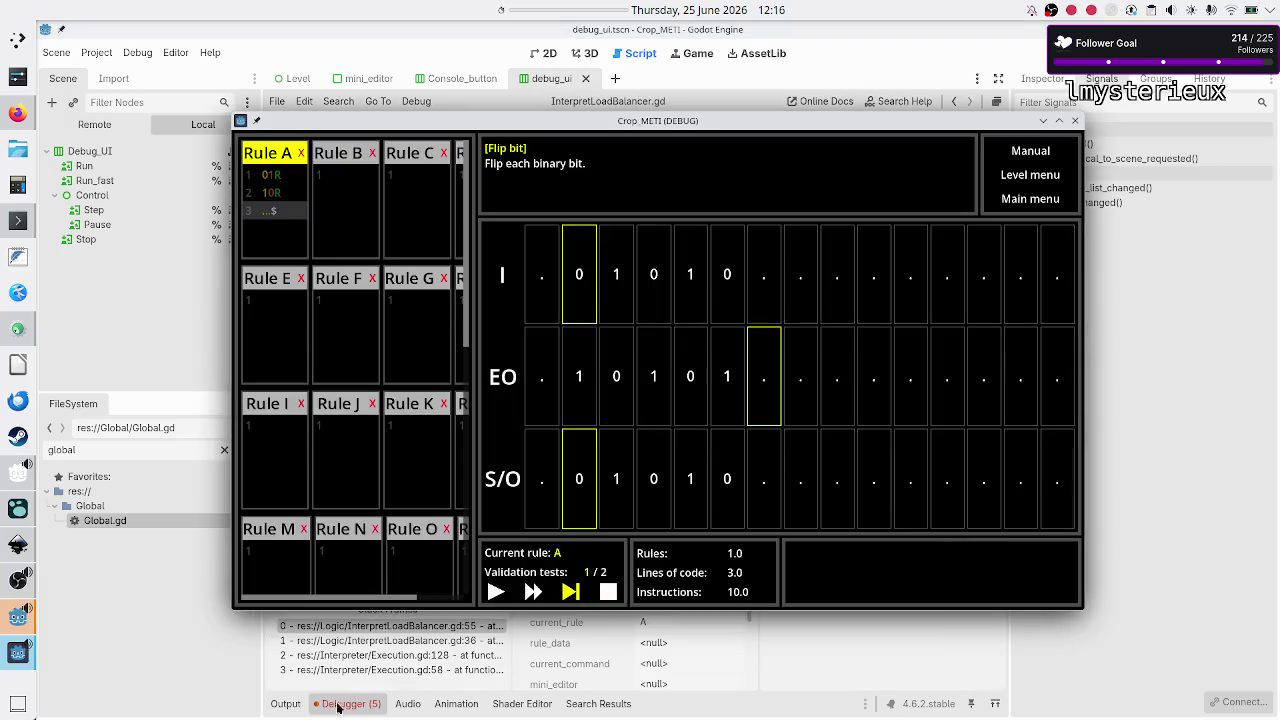
pyautogui.click(287, 705)
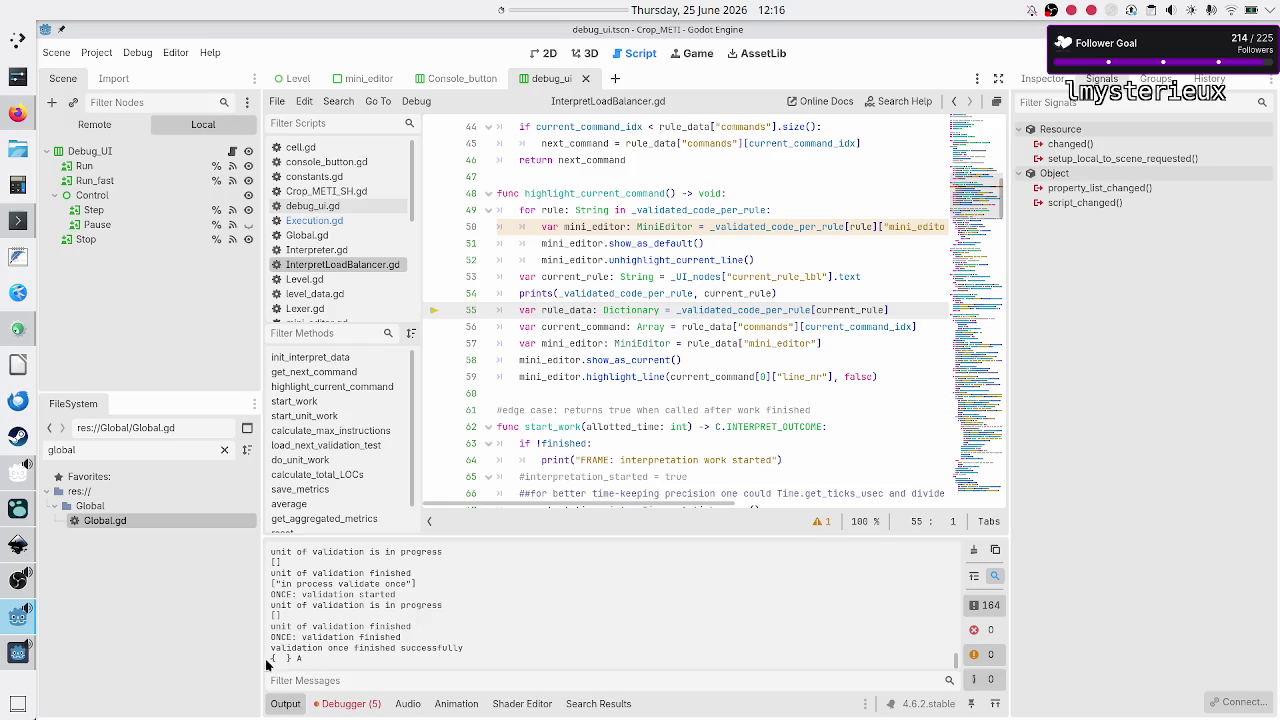
pyautogui.moveTo(268, 660); pyautogui.dragTo(293, 660)
pyautogui.doubleClick(745, 310)
pyautogui.scroll(1, 665, 300)
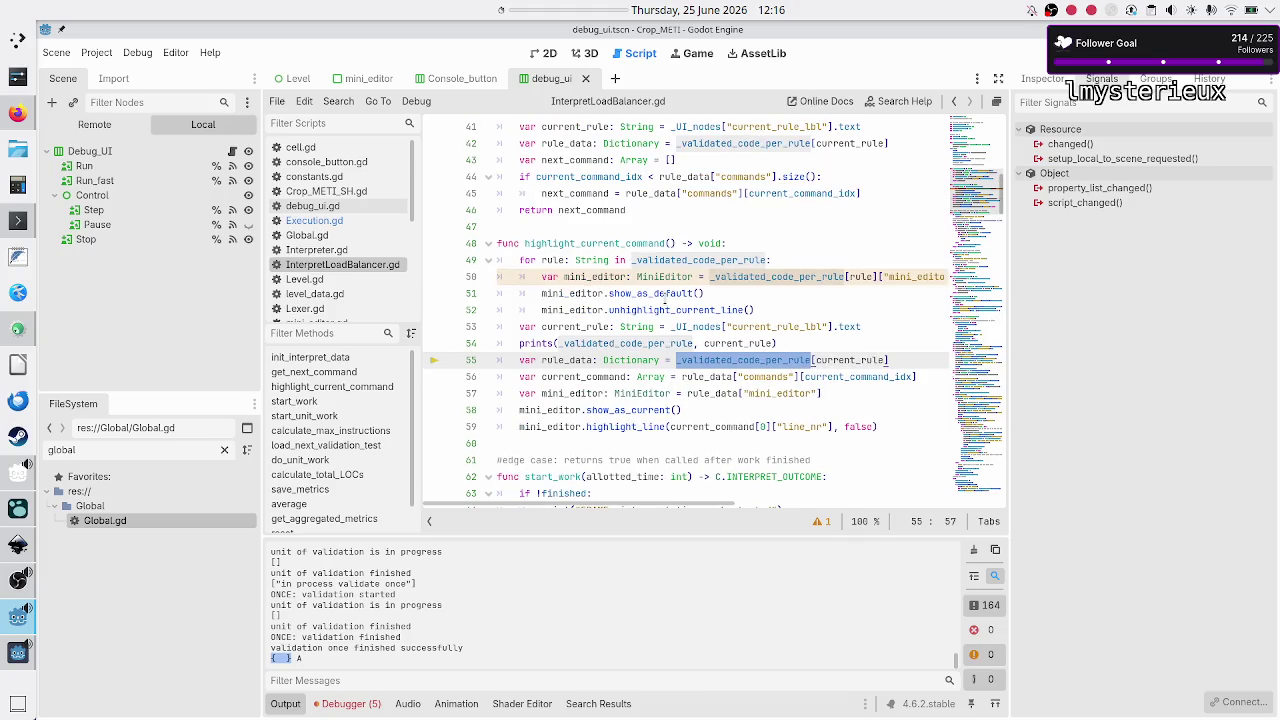
pyautogui.scroll(3, 665, 293)
pyautogui.scroll(1, 665, 298)
pyautogui.hscroll(2, 665, 298)
pyautogui.hscroll(-2, 665, 298)
pyautogui.scroll(2, 665, 298)
pyautogui.hscroll(2, 665, 298)
pyautogui.hscroll(-2, 664, 298)
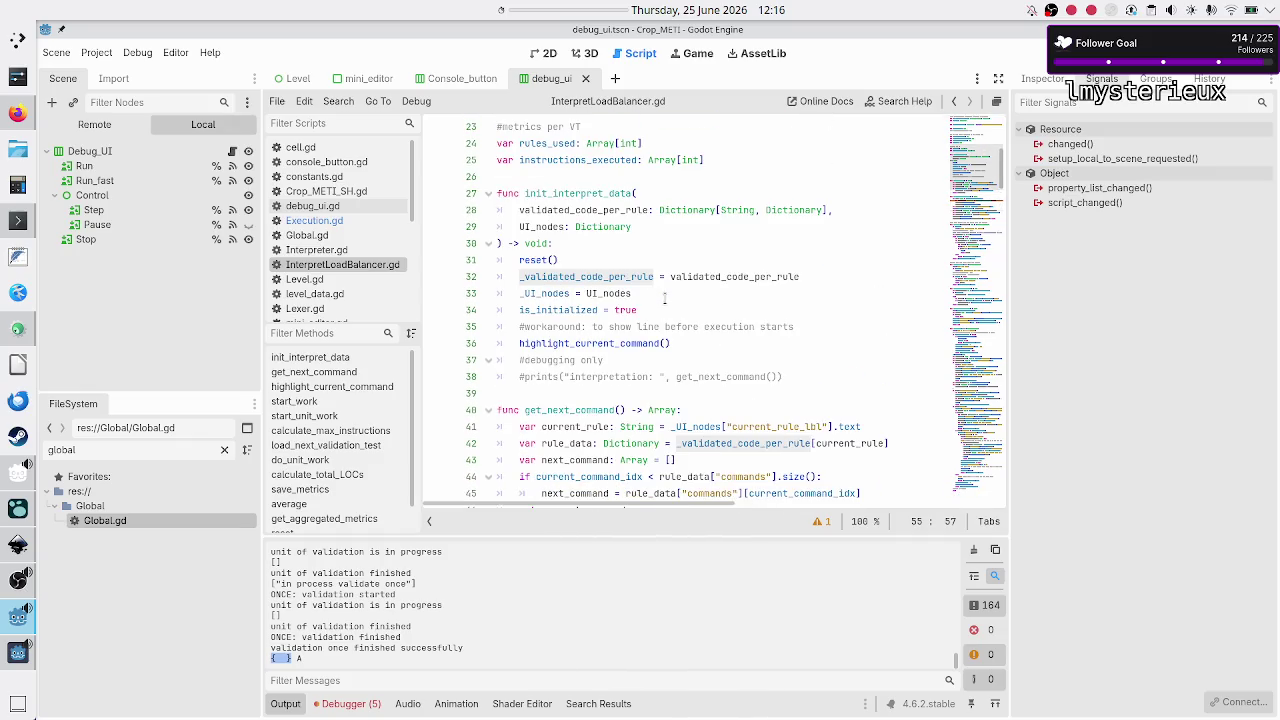
pyautogui.doubleClick(568, 192)
pyautogui.doubleClick(604, 210)
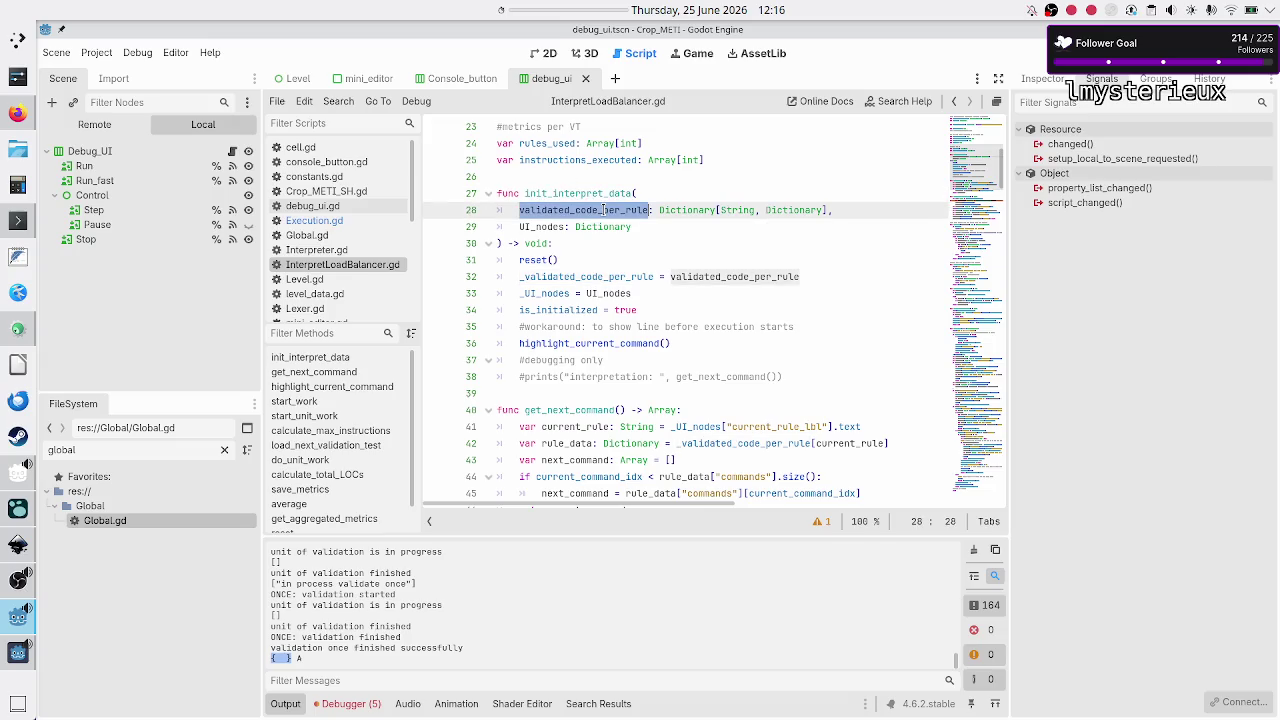
pyautogui.doubleClick(610, 277)
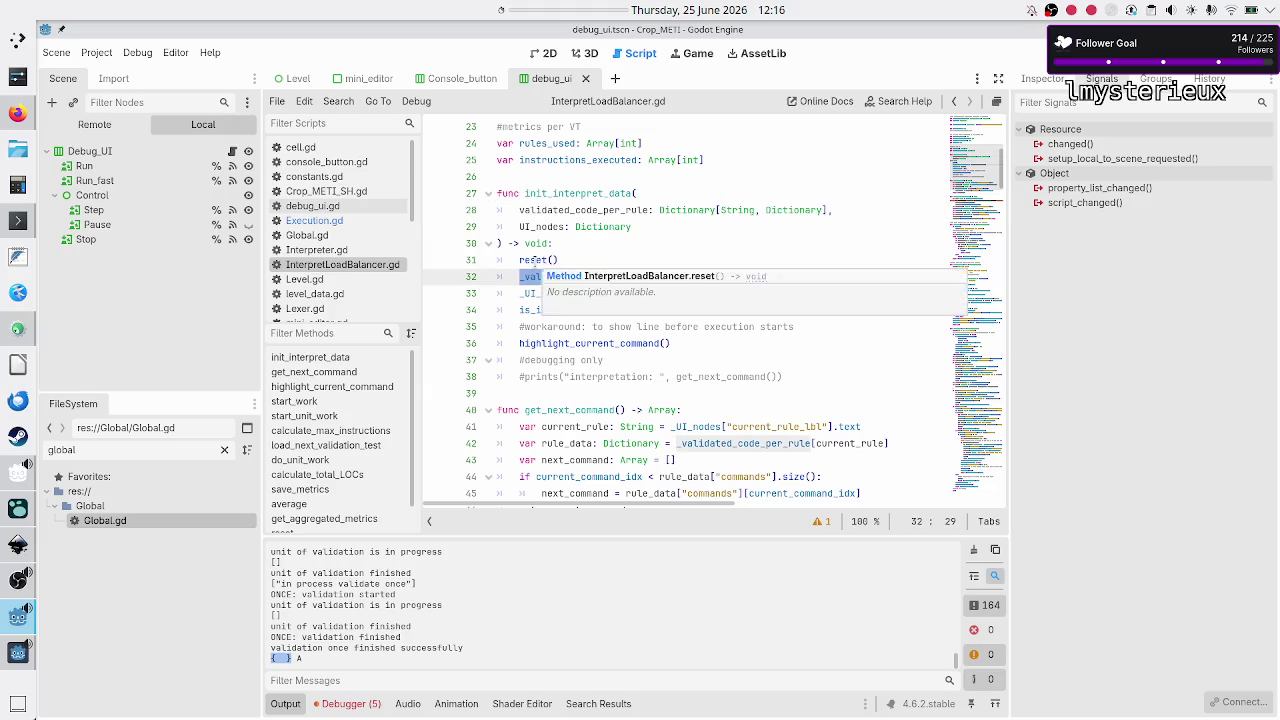
pyautogui.doubleClick(545, 261)
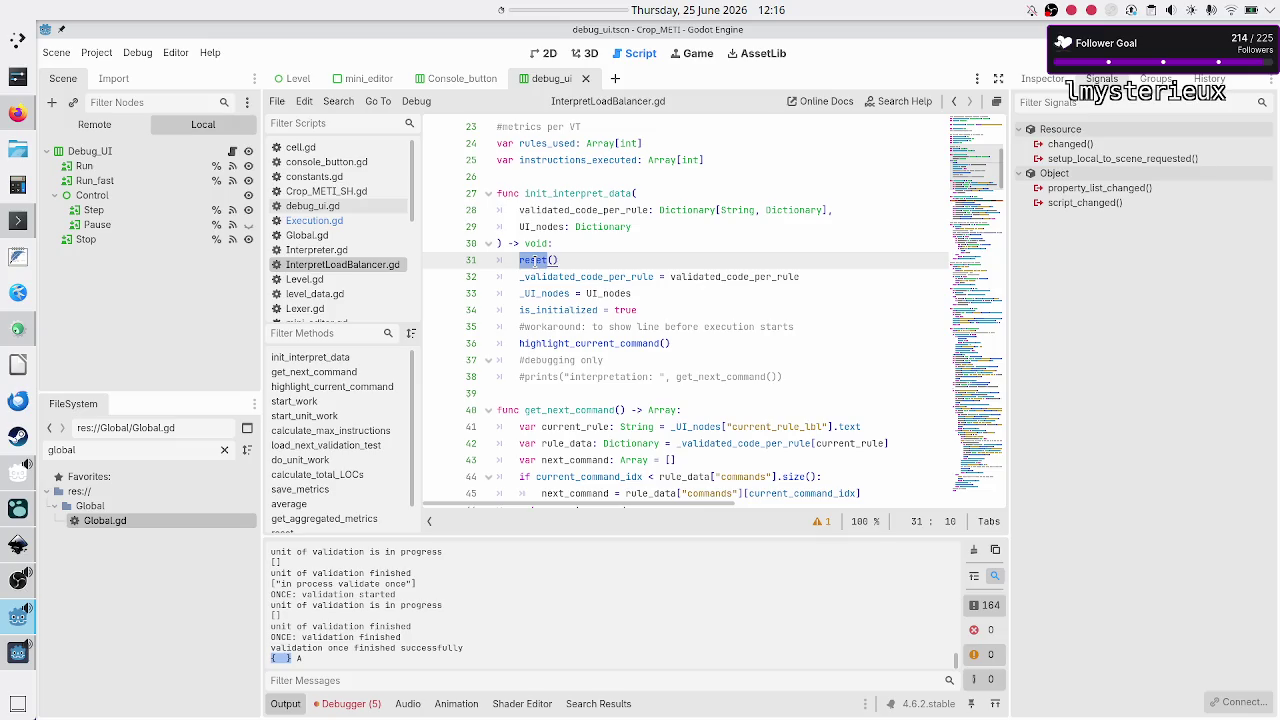
pyautogui.doubleClick(602, 277)
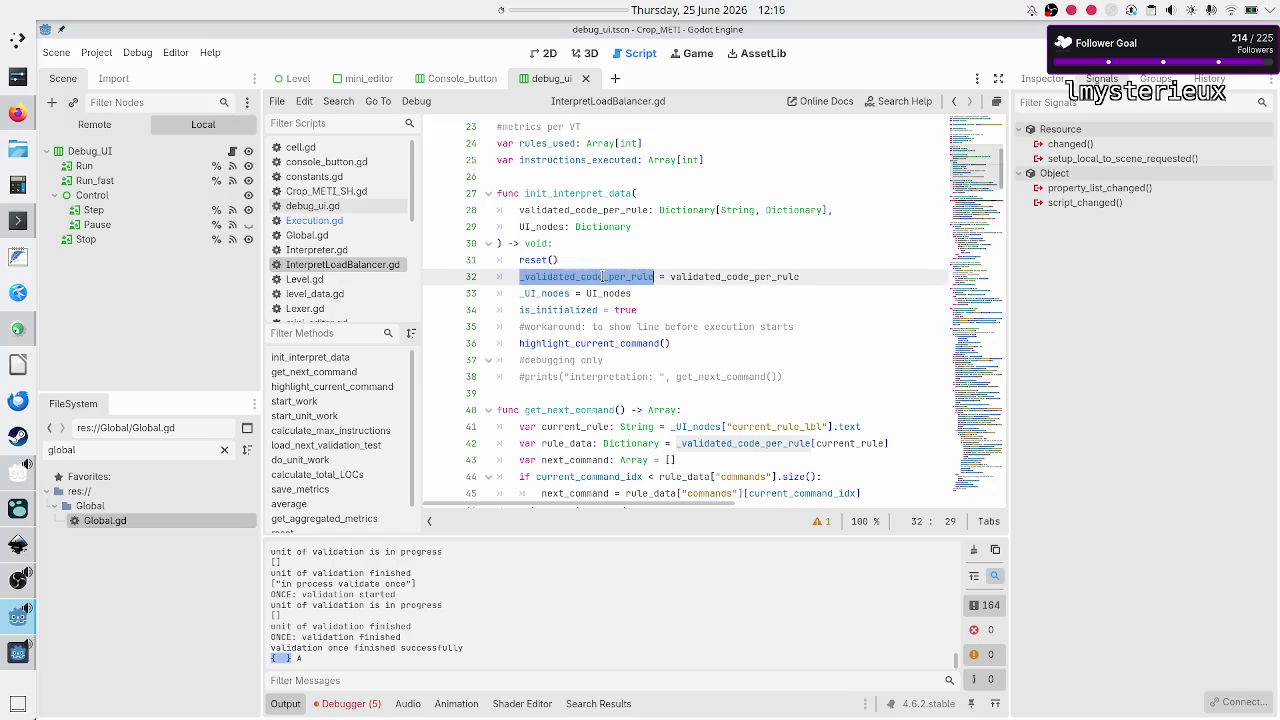
pyautogui.click(575, 343)
pyautogui.doubleClick(575, 343)
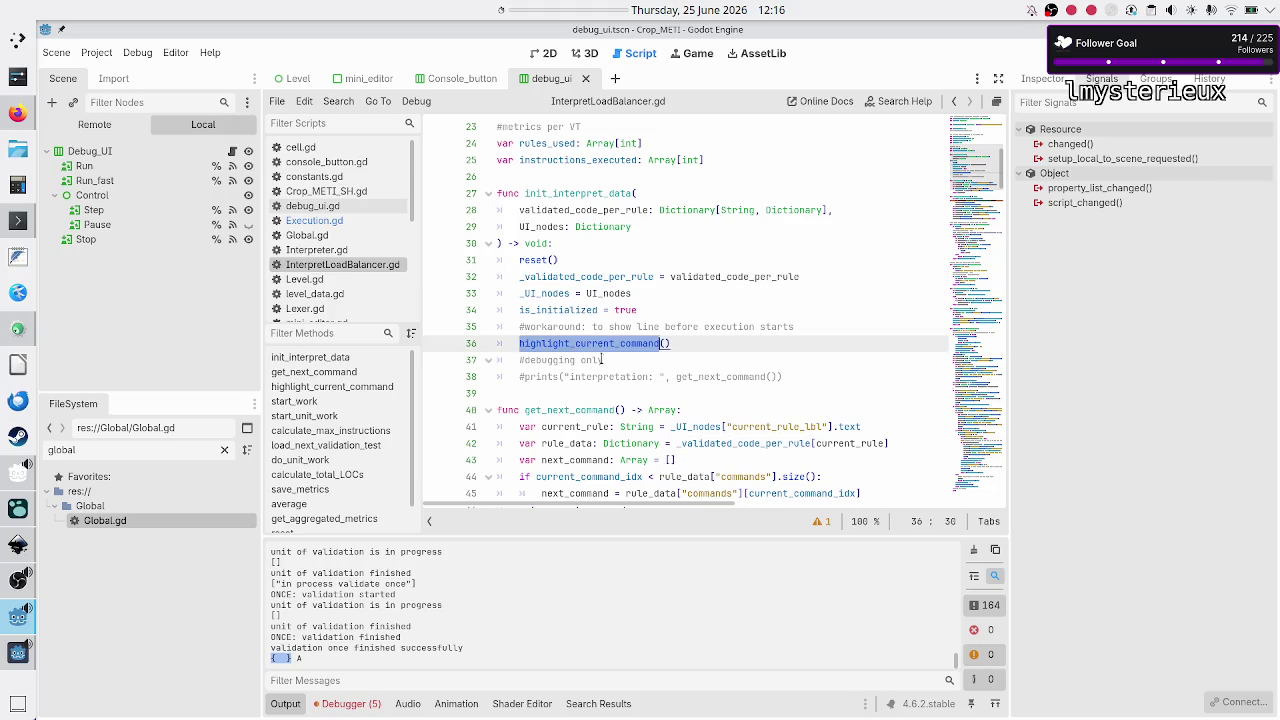
pyautogui.scroll(-3, 600, 360)
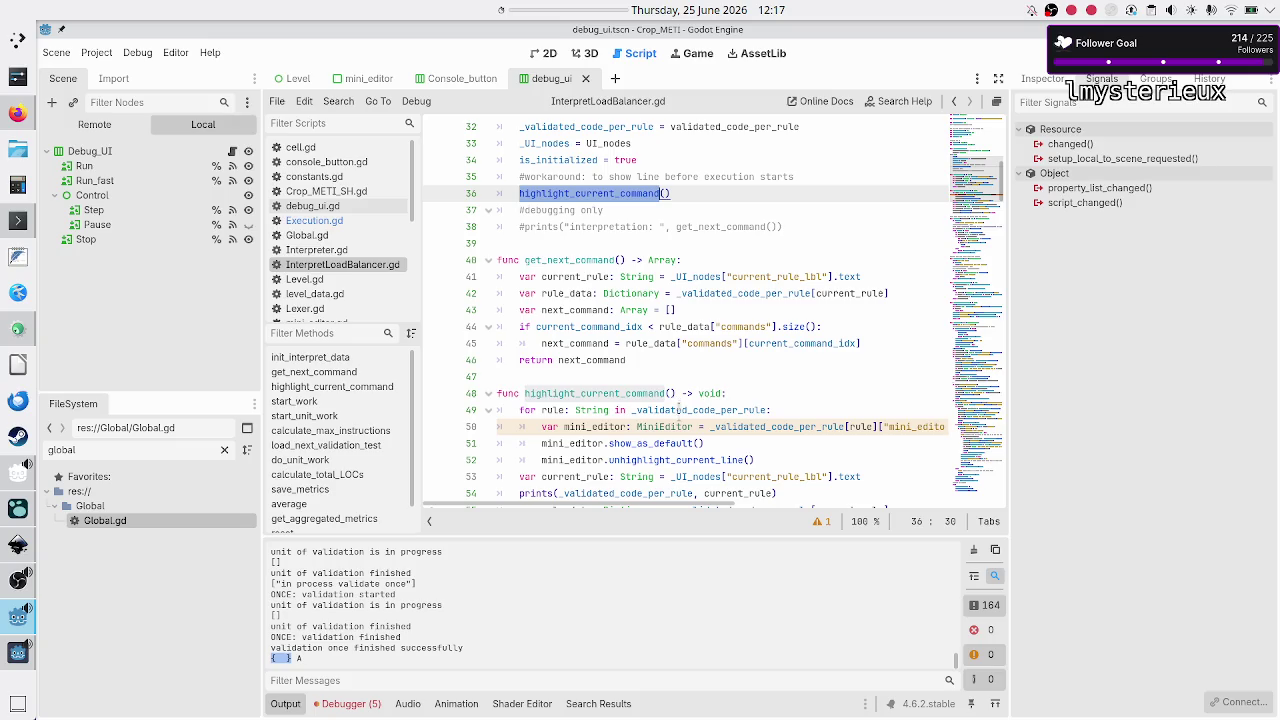
pyautogui.scroll(-3, 619, 370)
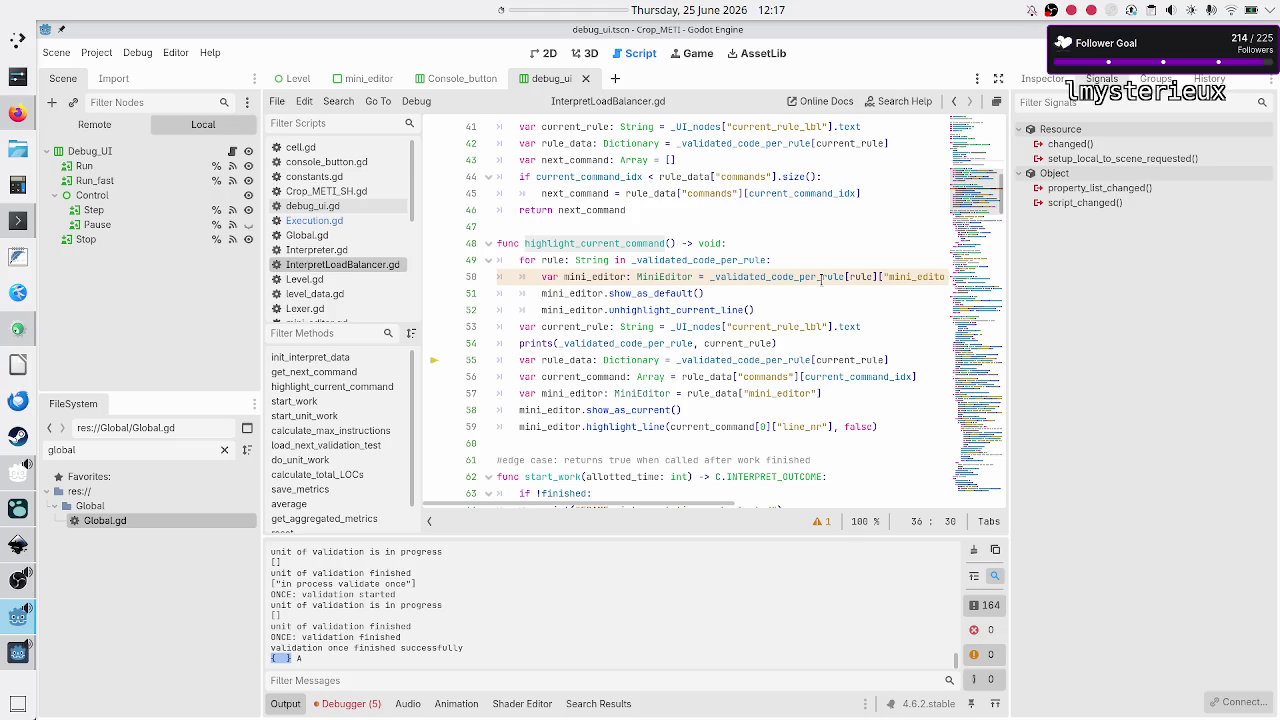
pyautogui.moveTo(821, 279)
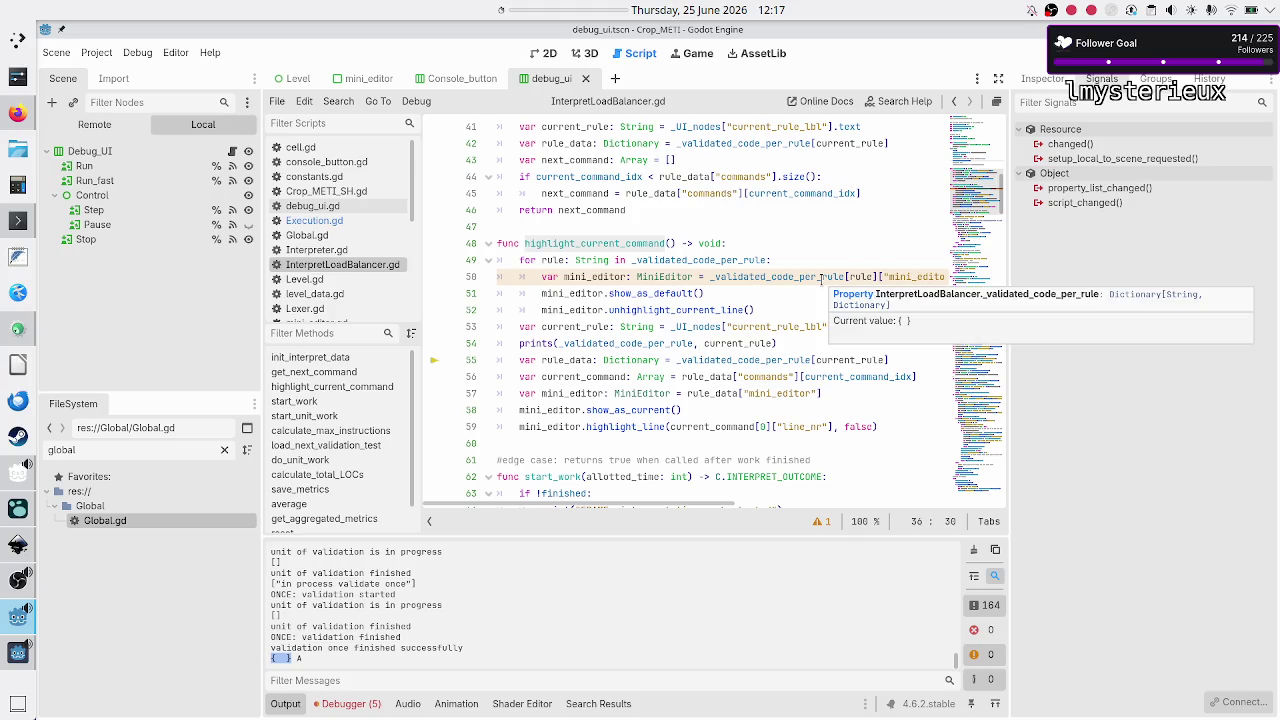
pyautogui.scroll(1, 733, 316)
pyautogui.moveTo(733, 318)
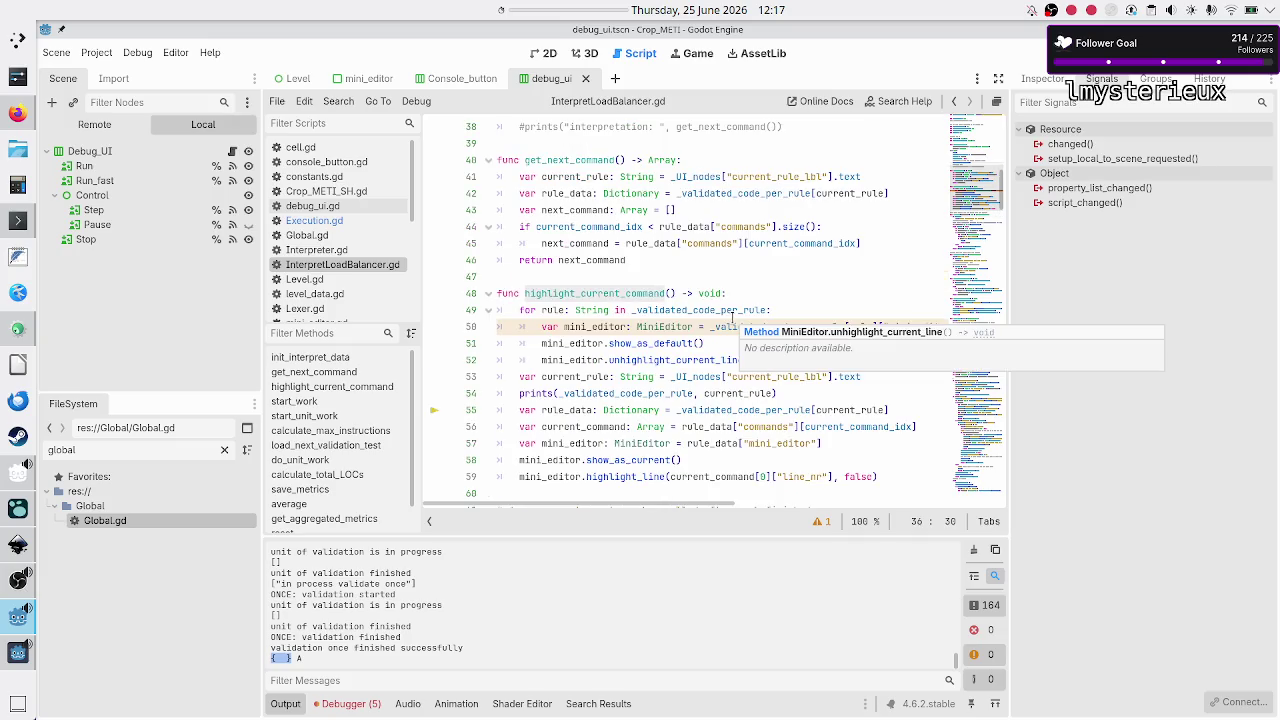
pyautogui.scroll(-1, 733, 318)
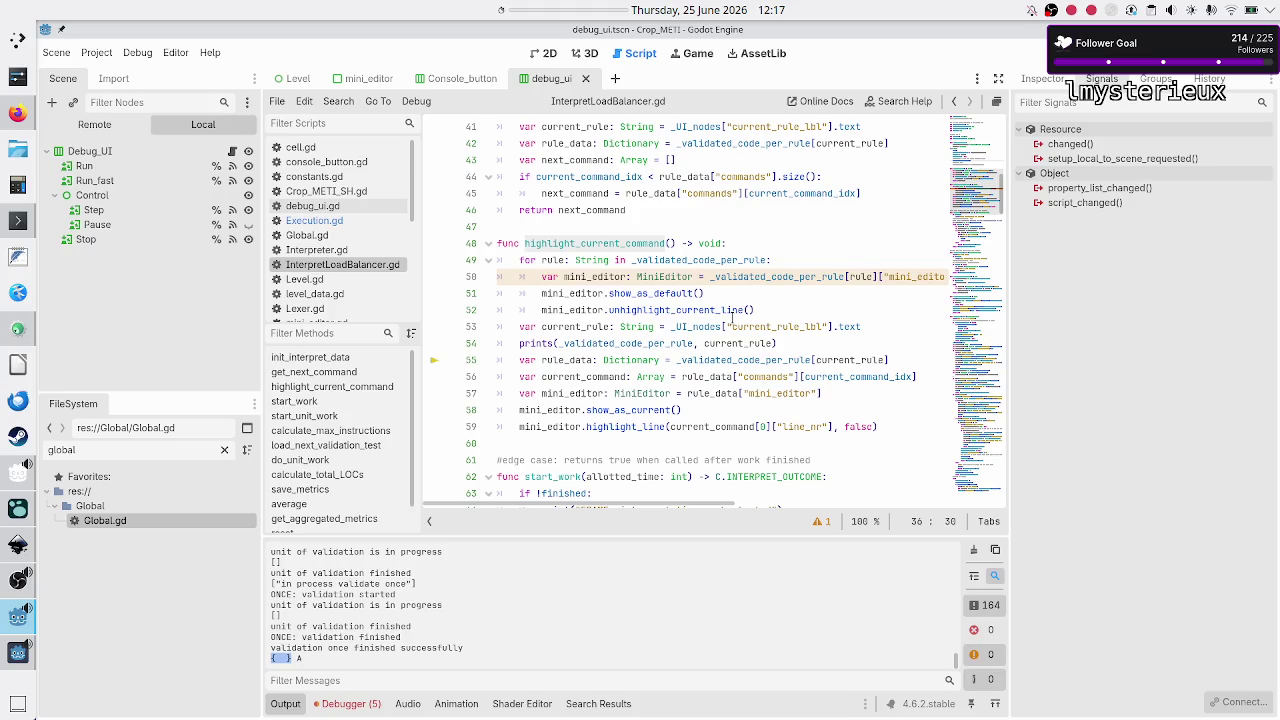
pyautogui.scroll(-1, 733, 317)
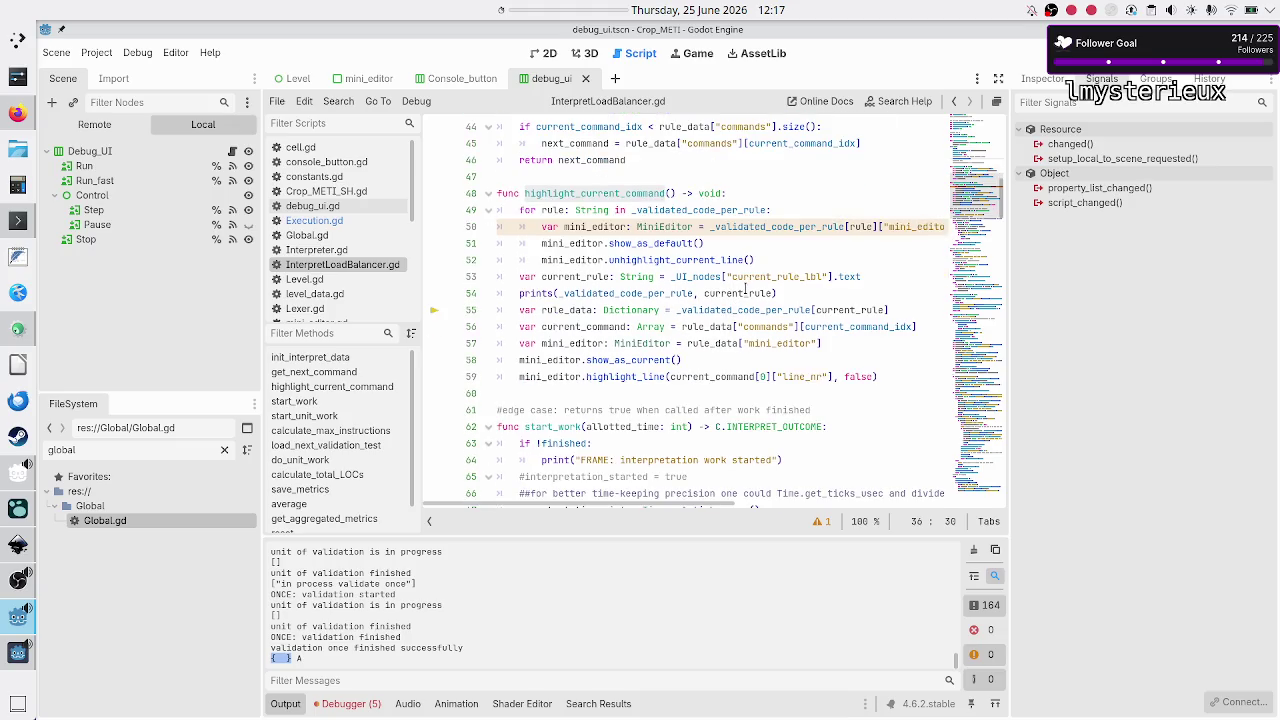
pyautogui.moveTo(745, 289)
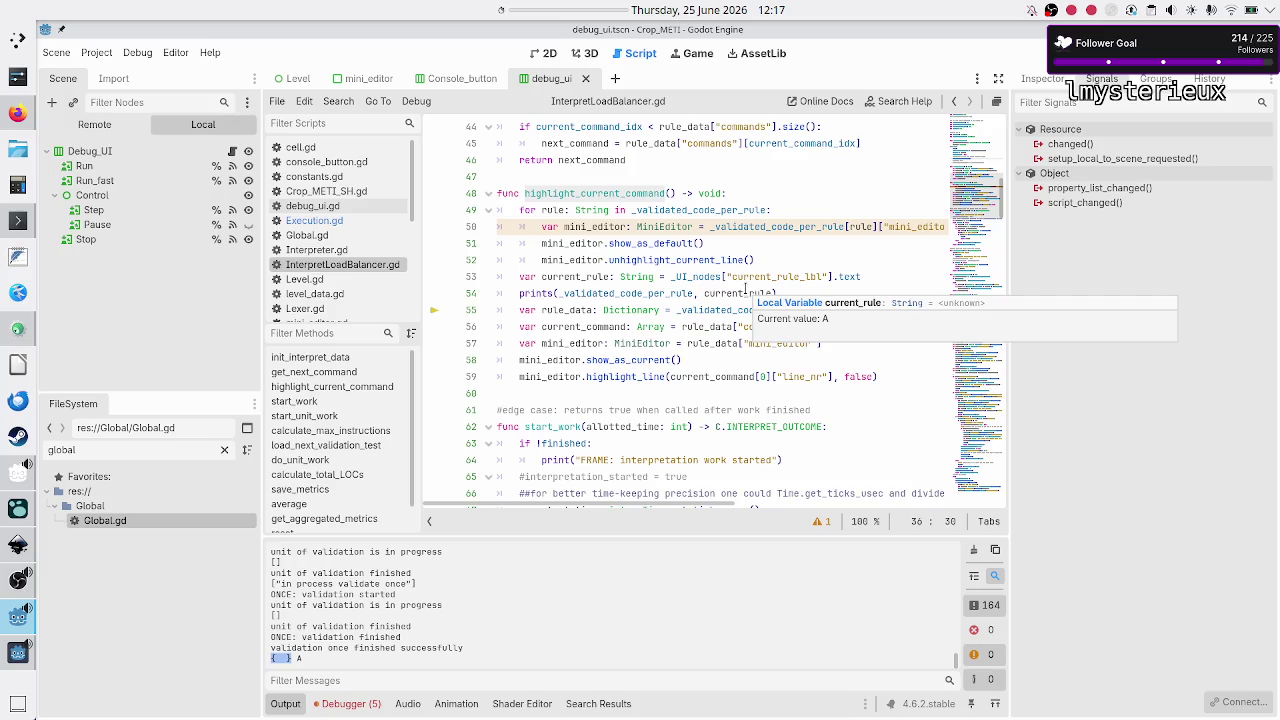
pyautogui.click(779, 194)
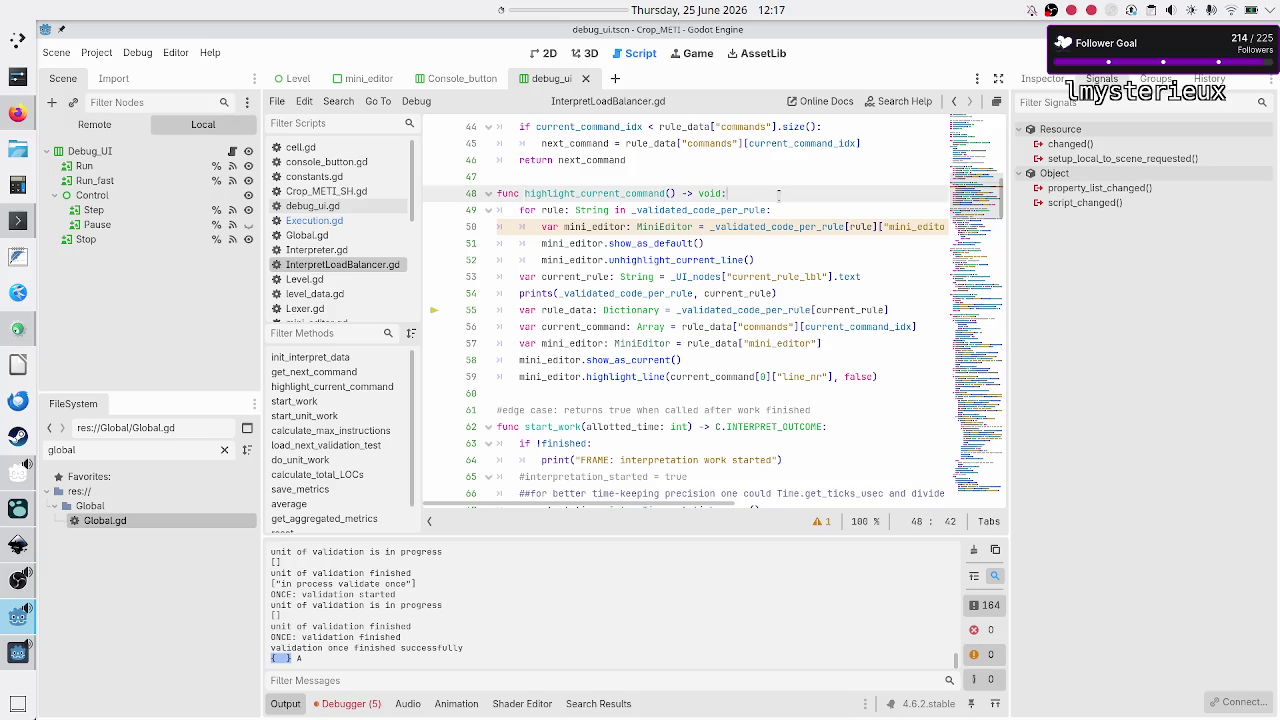
# - Insert a print(_validated_code_per_rule) line at the top of init_interpret_data
pyautogui.press('Return')
pyautogui.write('print')
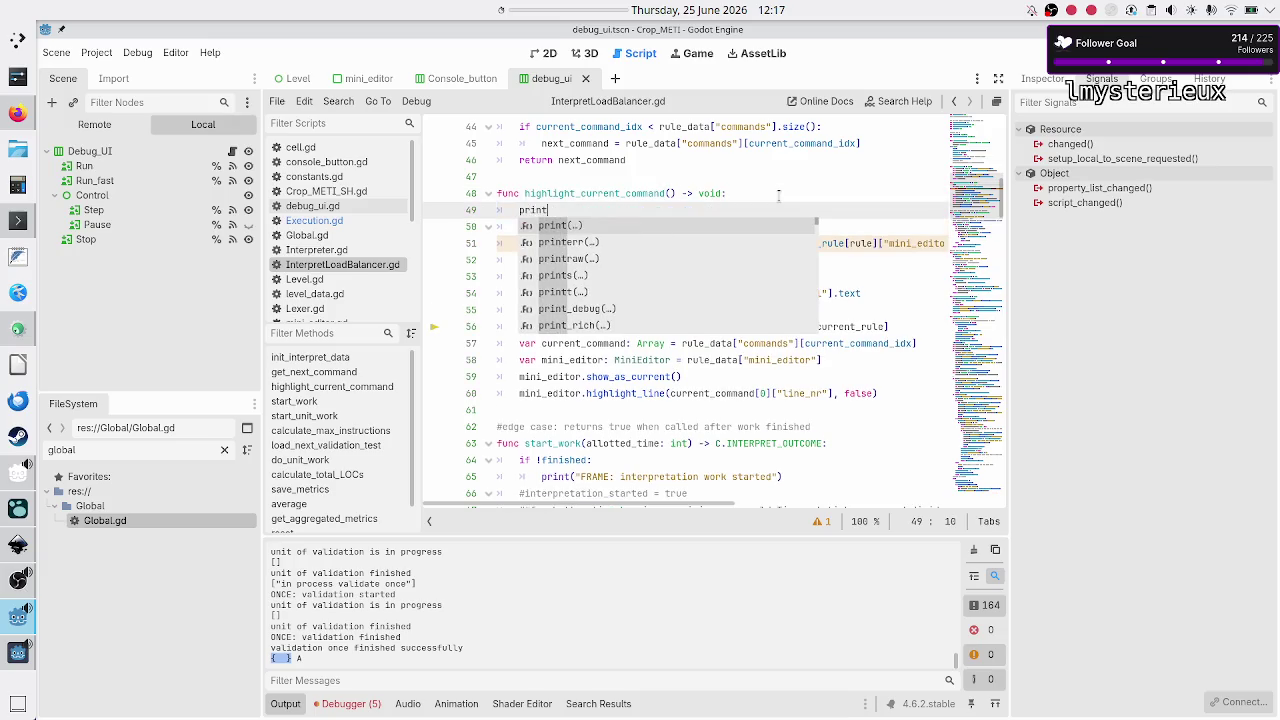
pyautogui.press('Return')
pyautogui.write('val')
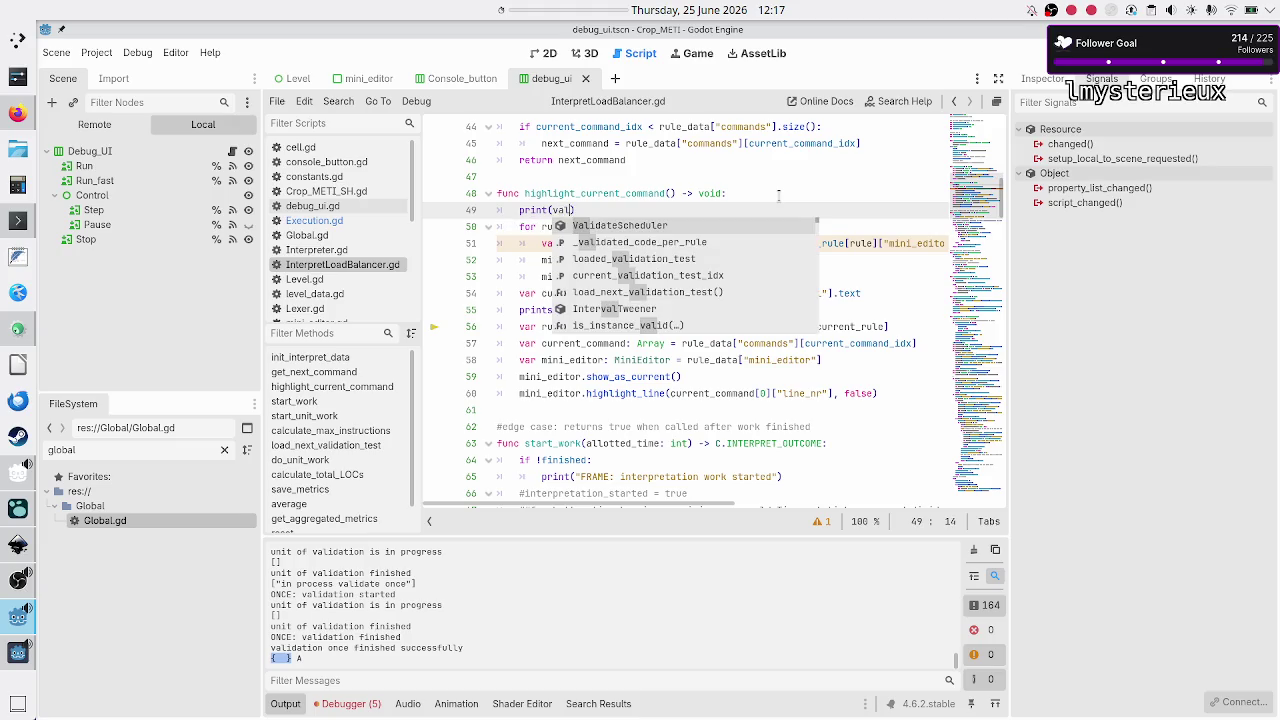
pyautogui.press('Down')
pyautogui.press('Return')
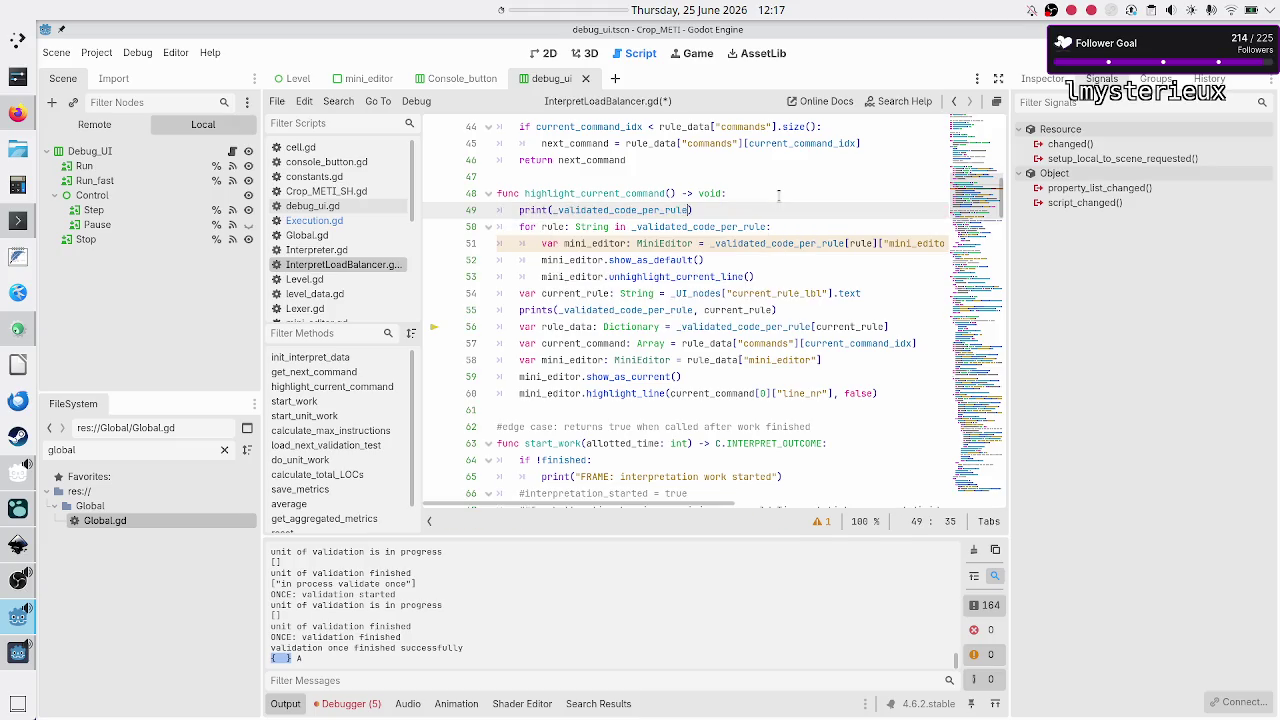
# - Add print(_validated_code_per_rule) below the assignment, then stop (F8) and relaunch (F5) the game
pyautogui.press('Up')
pyautogui.press('Up')
pyautogui.press('Up')
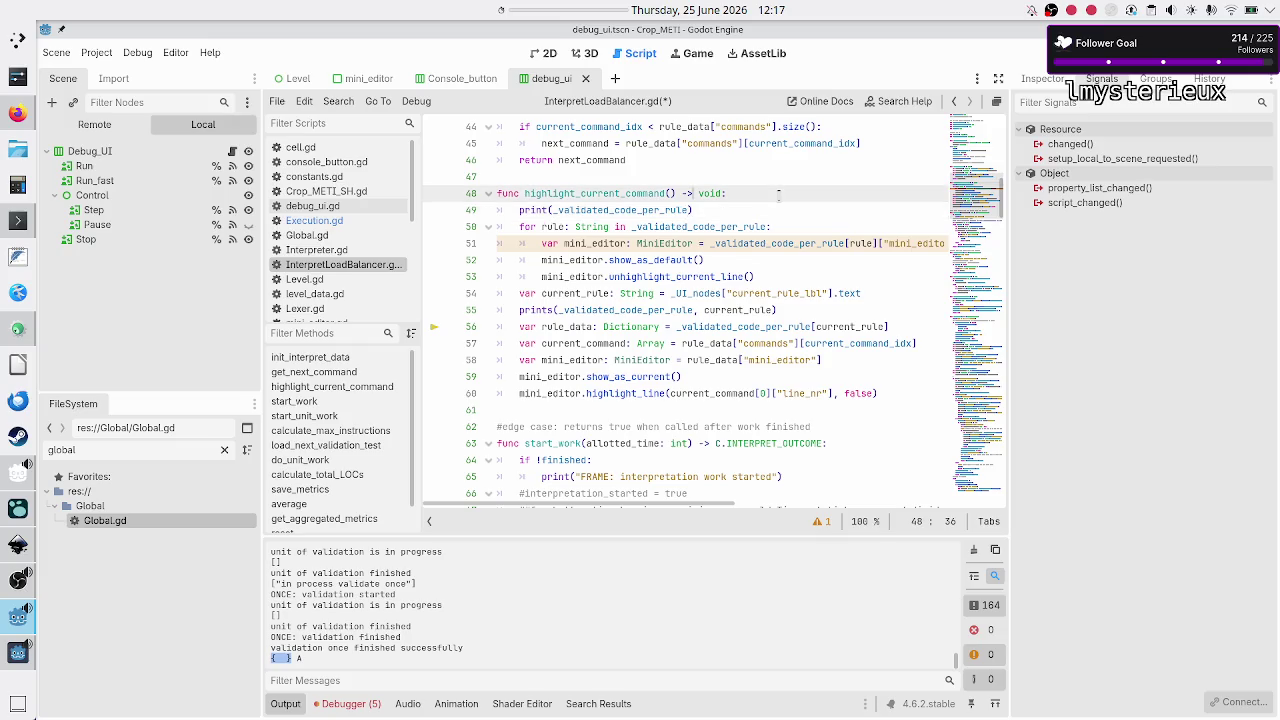
pyautogui.press('Up')
pyautogui.press('Up')
pyautogui.press('Up')
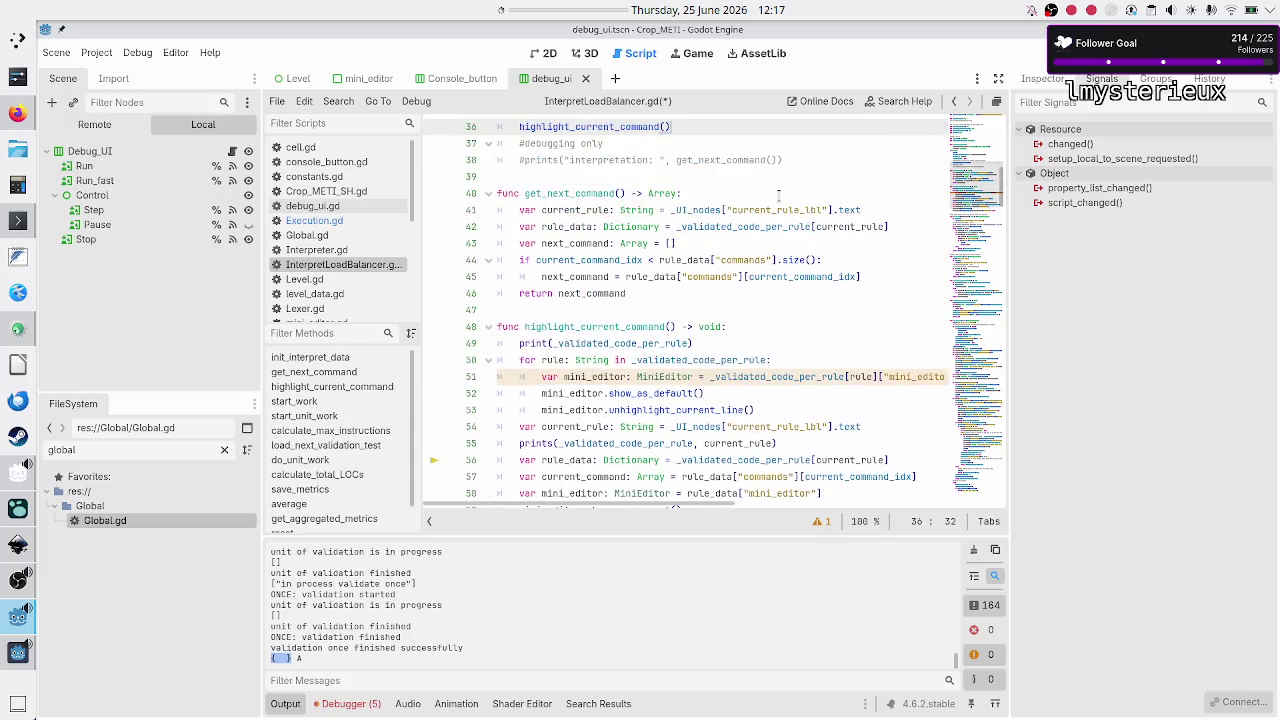
pyautogui.press('Down')
pyautogui.press('Down')
pyautogui.press('End')
pyautogui.press('Return')
pyautogui.write('print(_val')
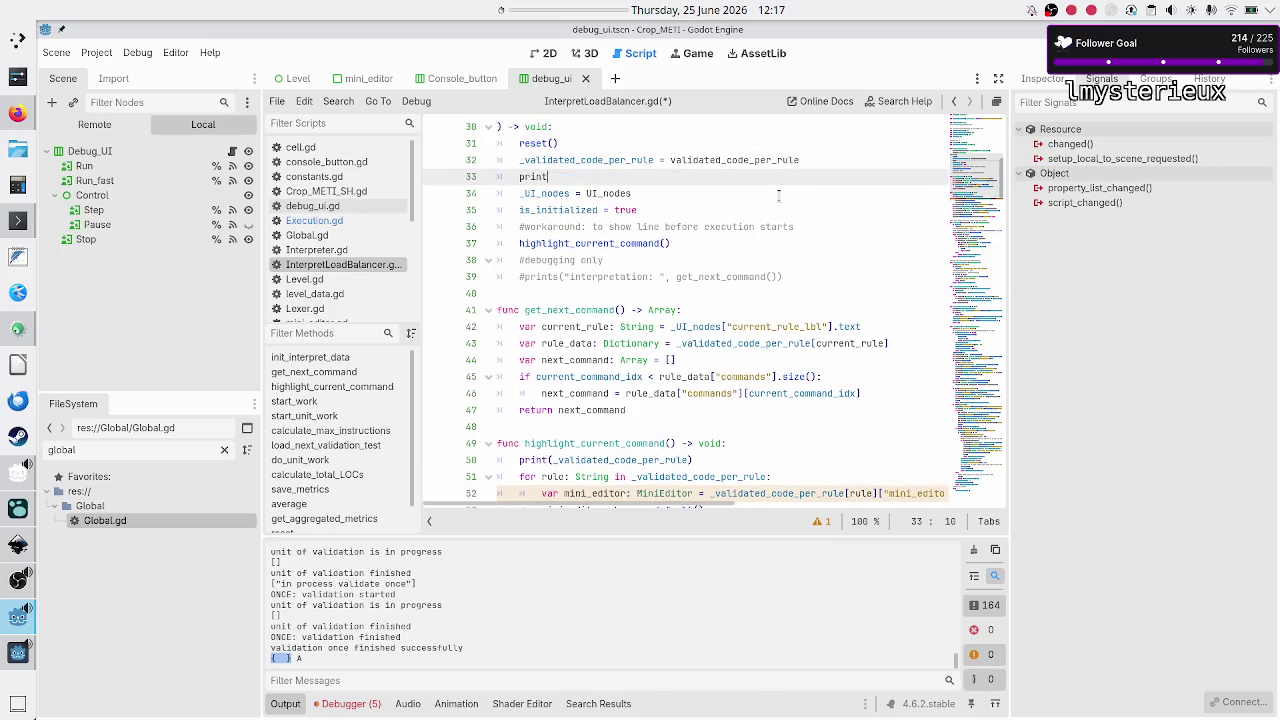
pyautogui.press('Return')
pyautogui.press('Right')
pyautogui.press('Right')
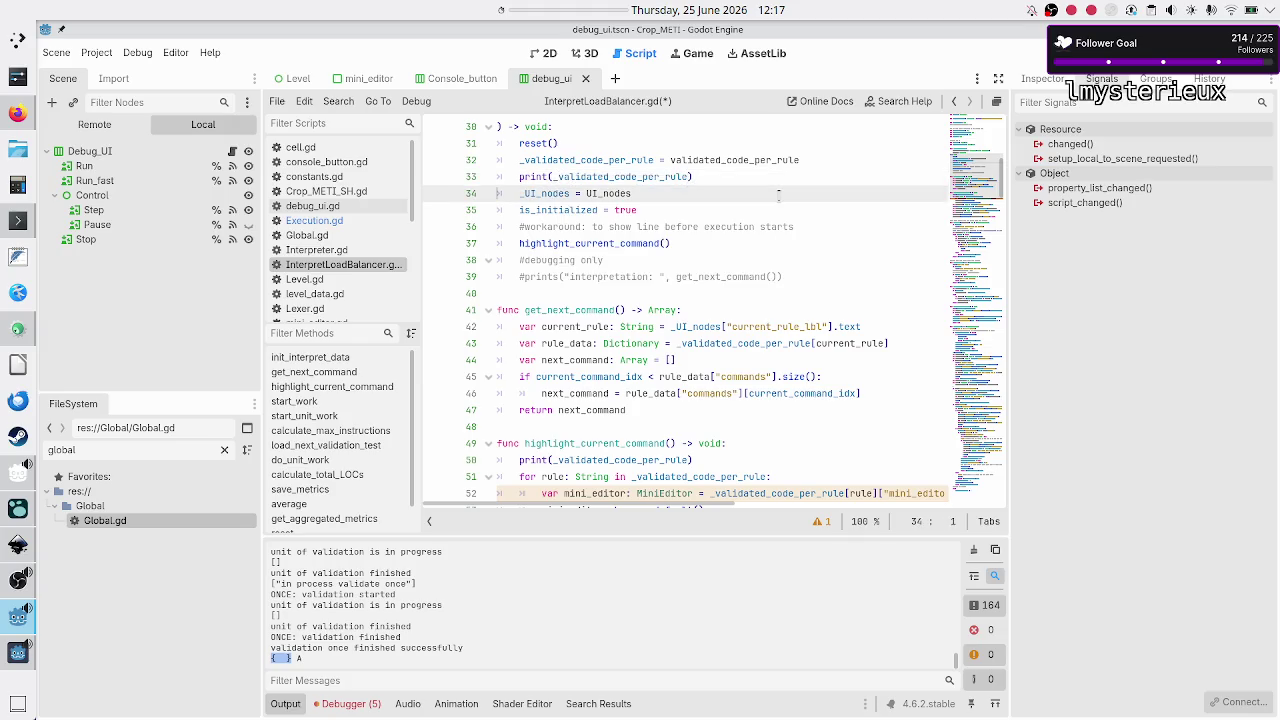
pyautogui.press('F8')
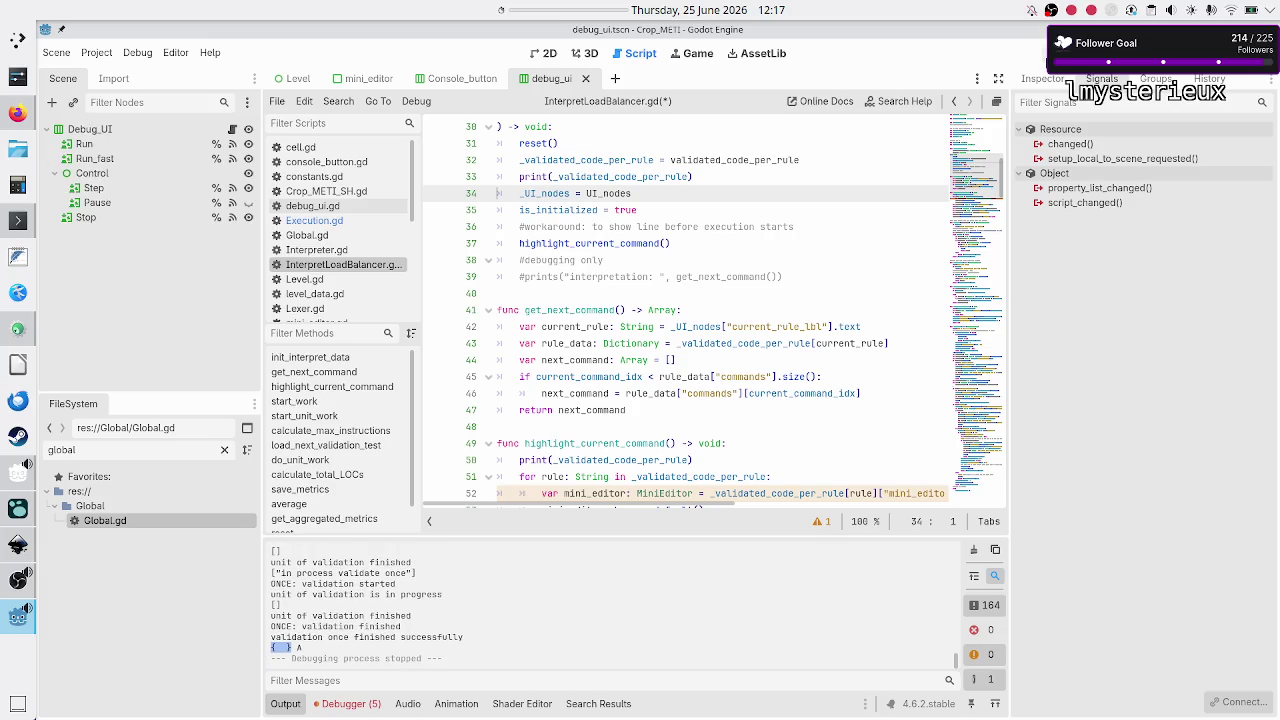
pyautogui.press('F5')
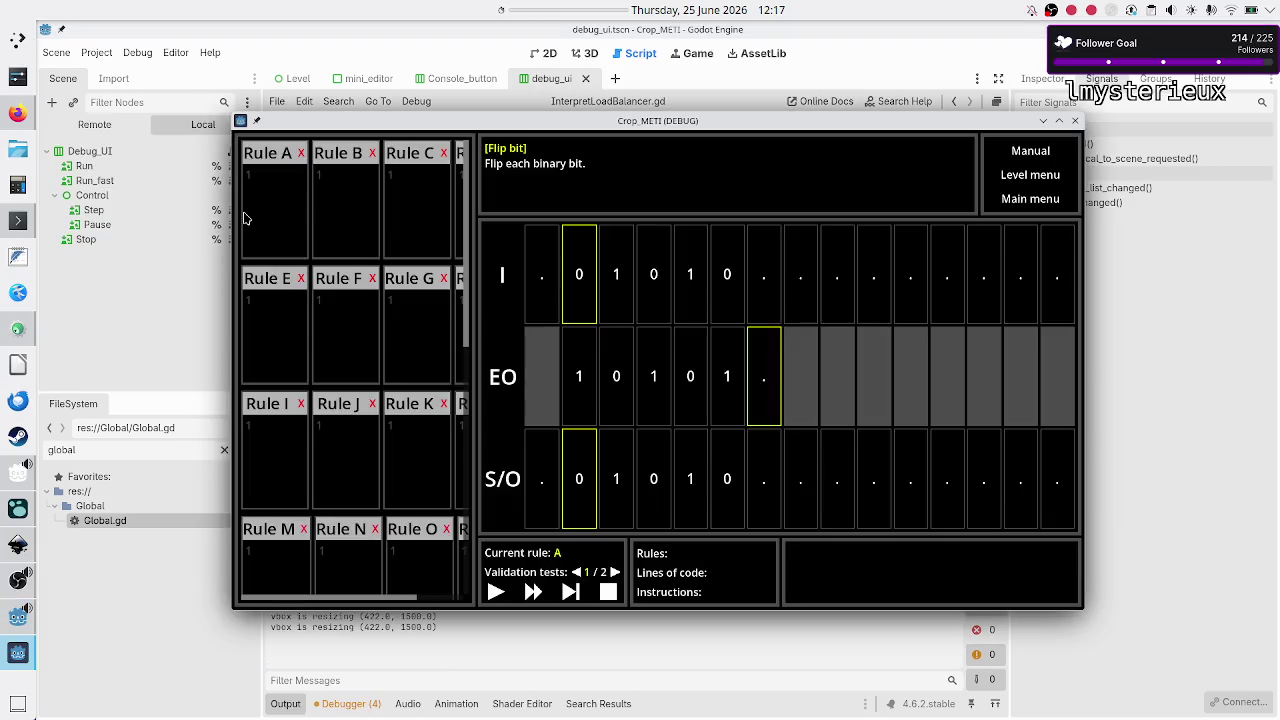
# - Code Rule A with 01R, 10R, ..$ on three lines and run it
pyautogui.click(270, 210)
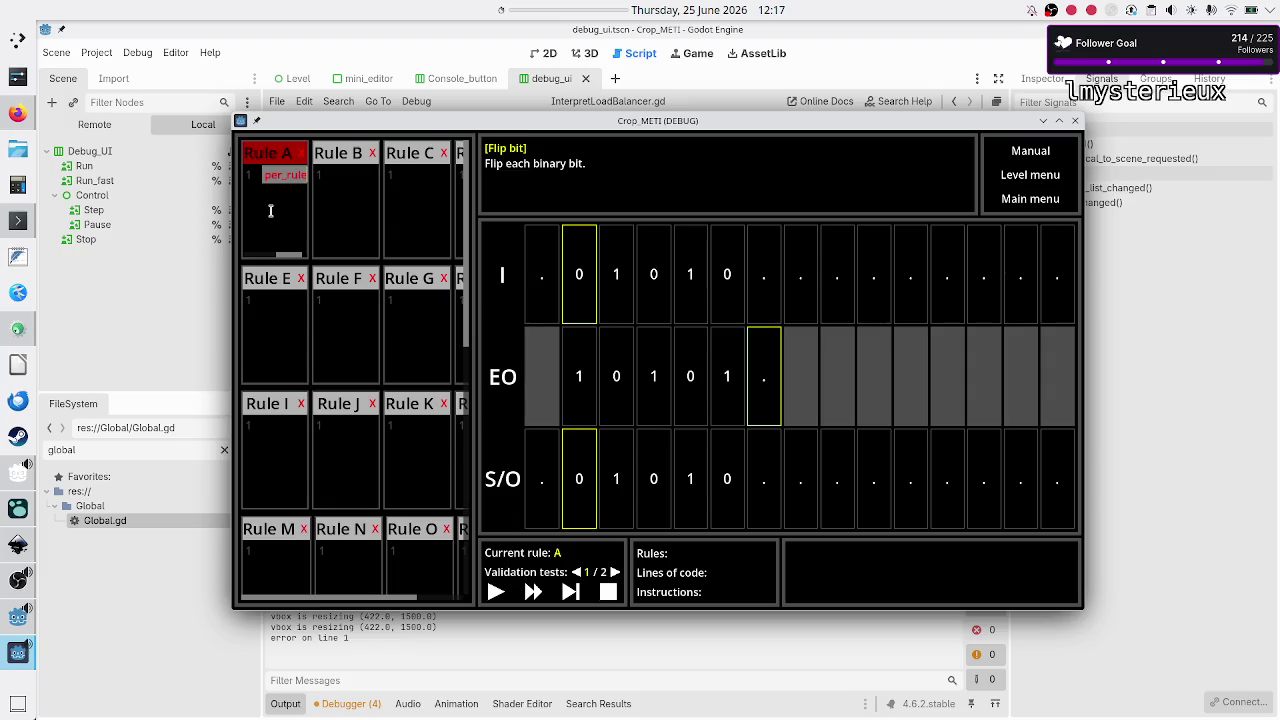
pyautogui.write('01R')
pyautogui.press('Return')
pyautogui.write('10R')
pyautogui.press('Return')
pyautogui.write('..$')
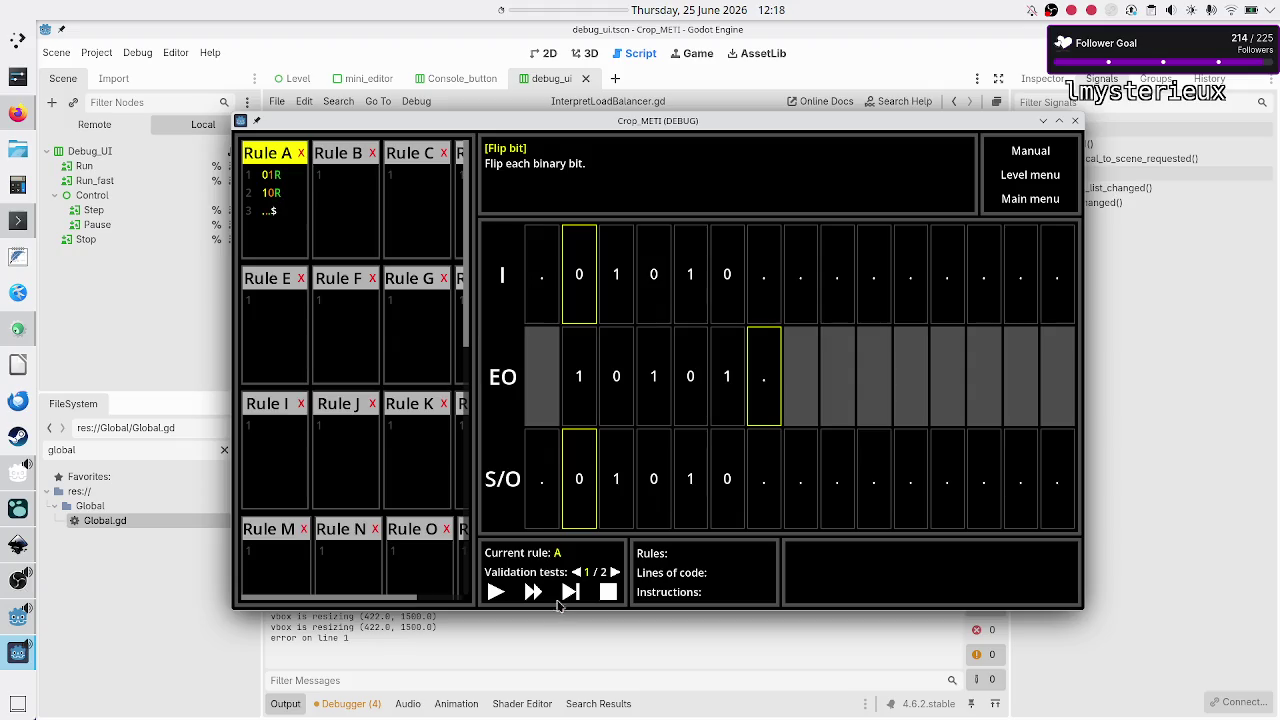
pyautogui.click(496, 592)
pyautogui.click(496, 592)
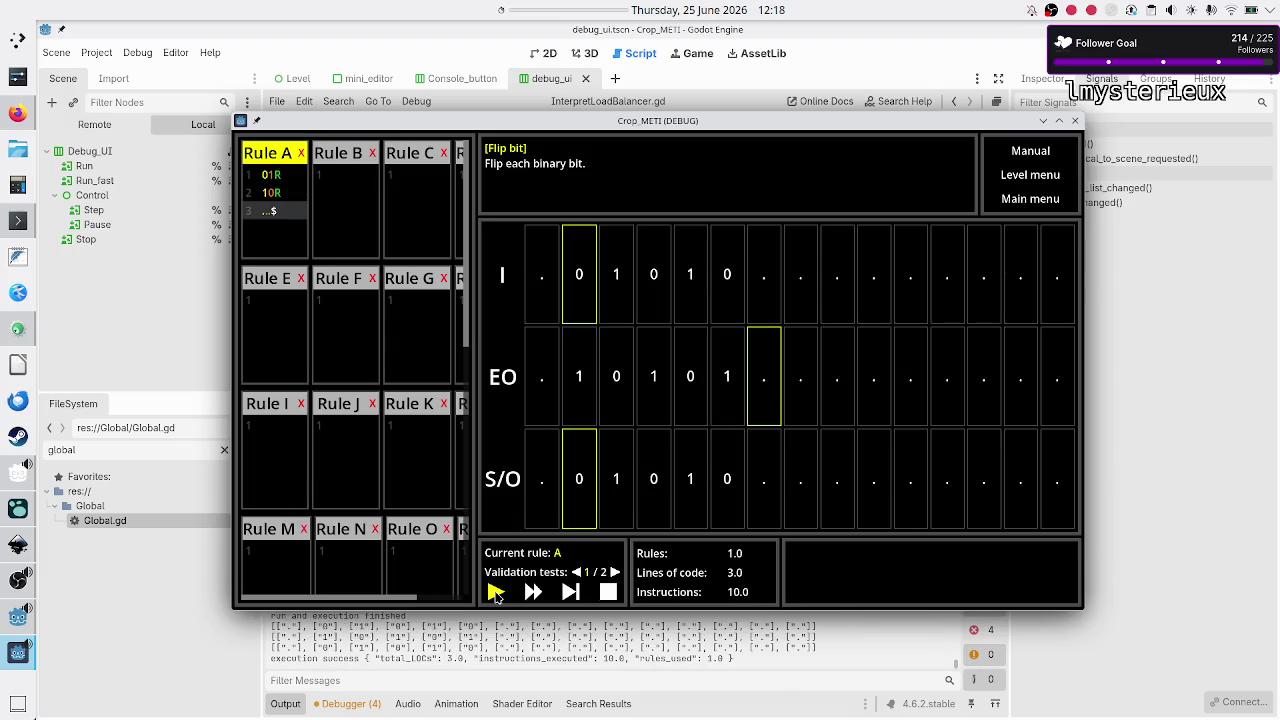
# - Back in the editor, read through the output log, then clear it
pyautogui.click(548, 643)
pyautogui.scroll(5, 548, 643)
pyautogui.scroll(3, 465, 600)
pyautogui.scroll(5, 465, 600)
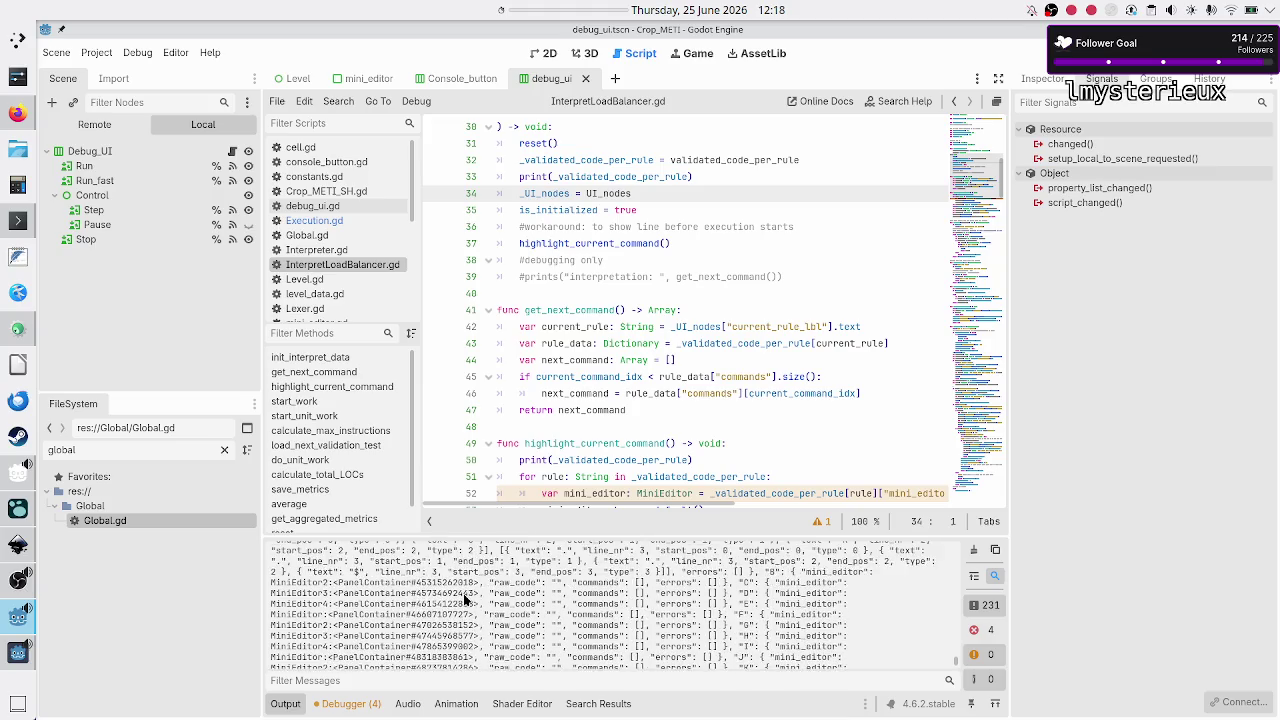
pyautogui.scroll(-6, 696, 595)
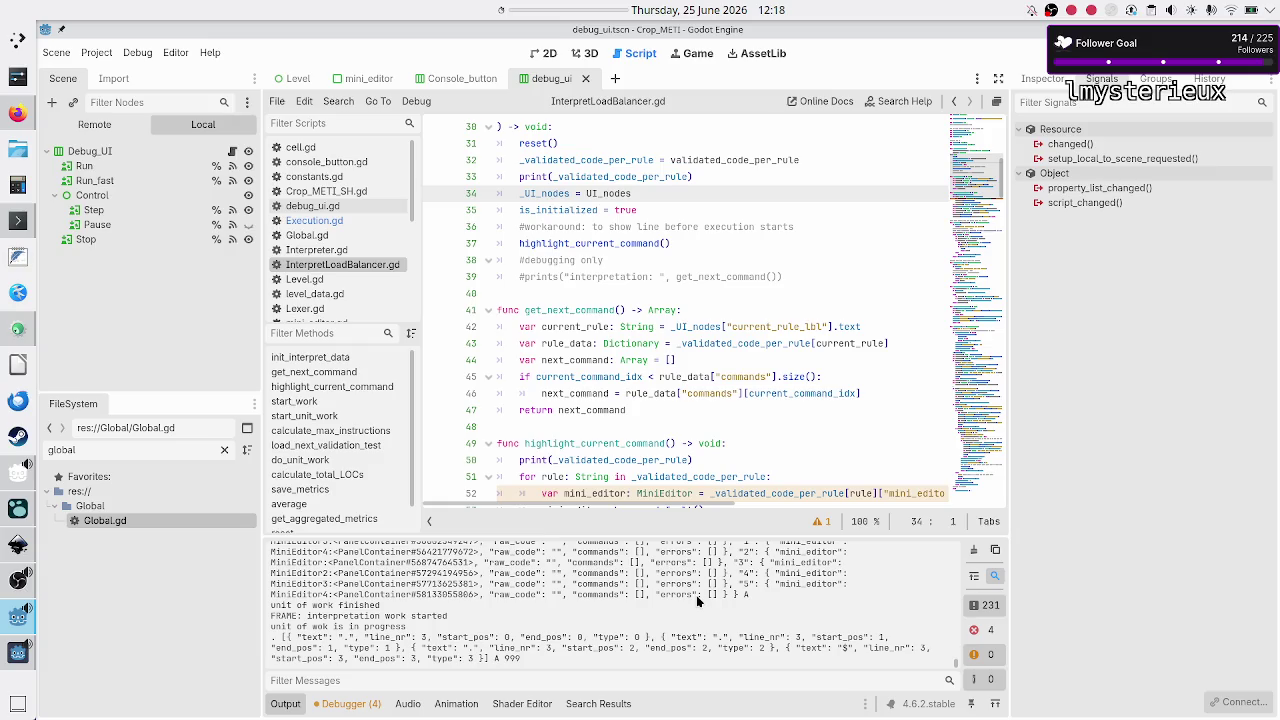
pyautogui.scroll(-2, 696, 595)
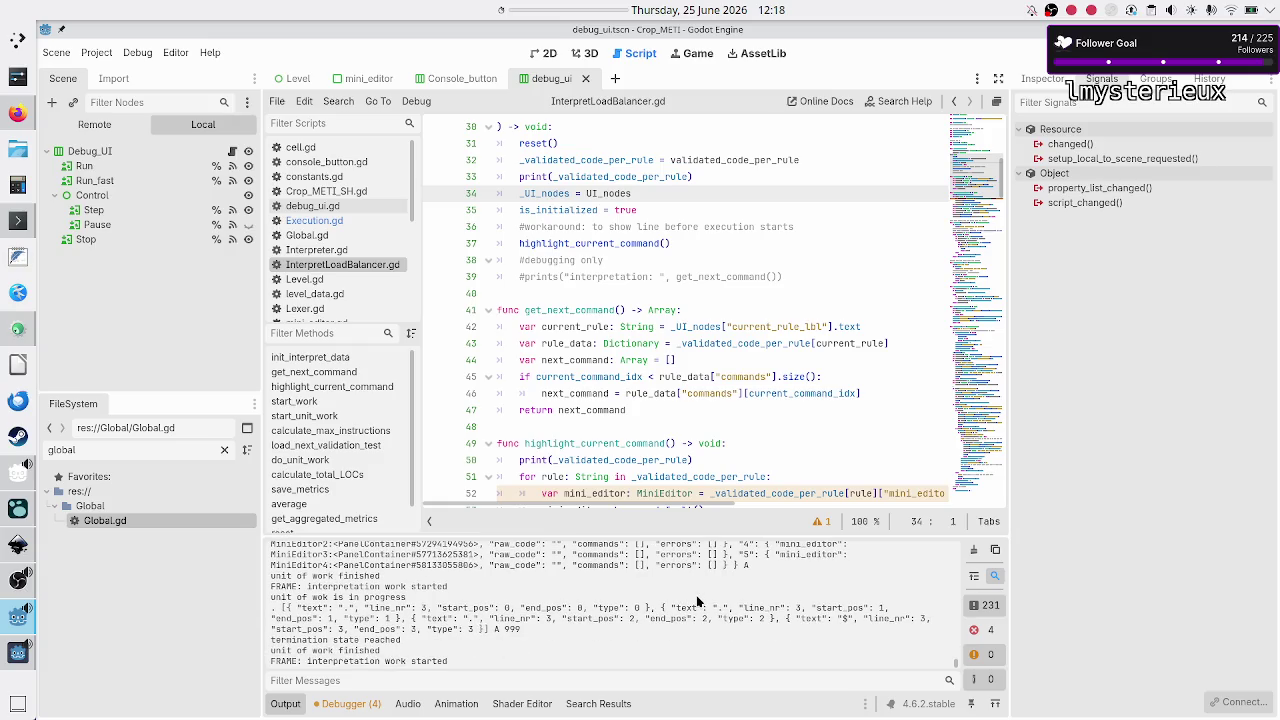
pyautogui.scroll(-5, 698, 600)
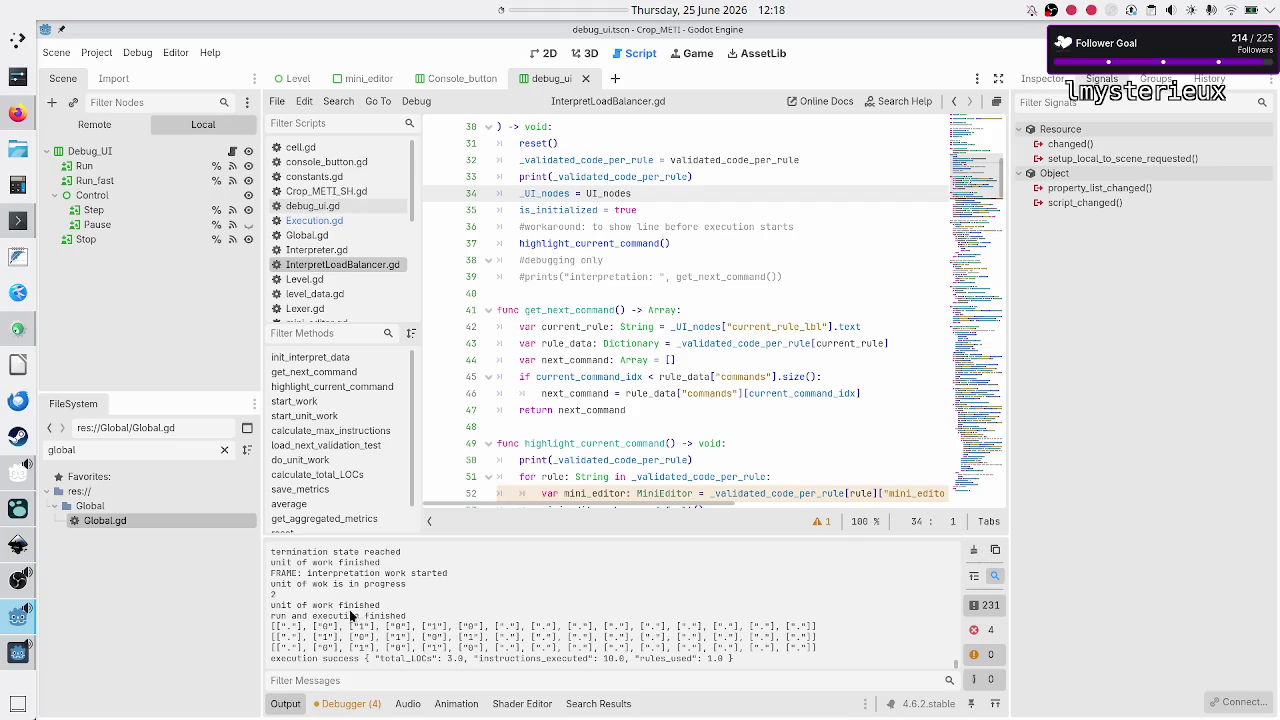
pyautogui.click(976, 549)
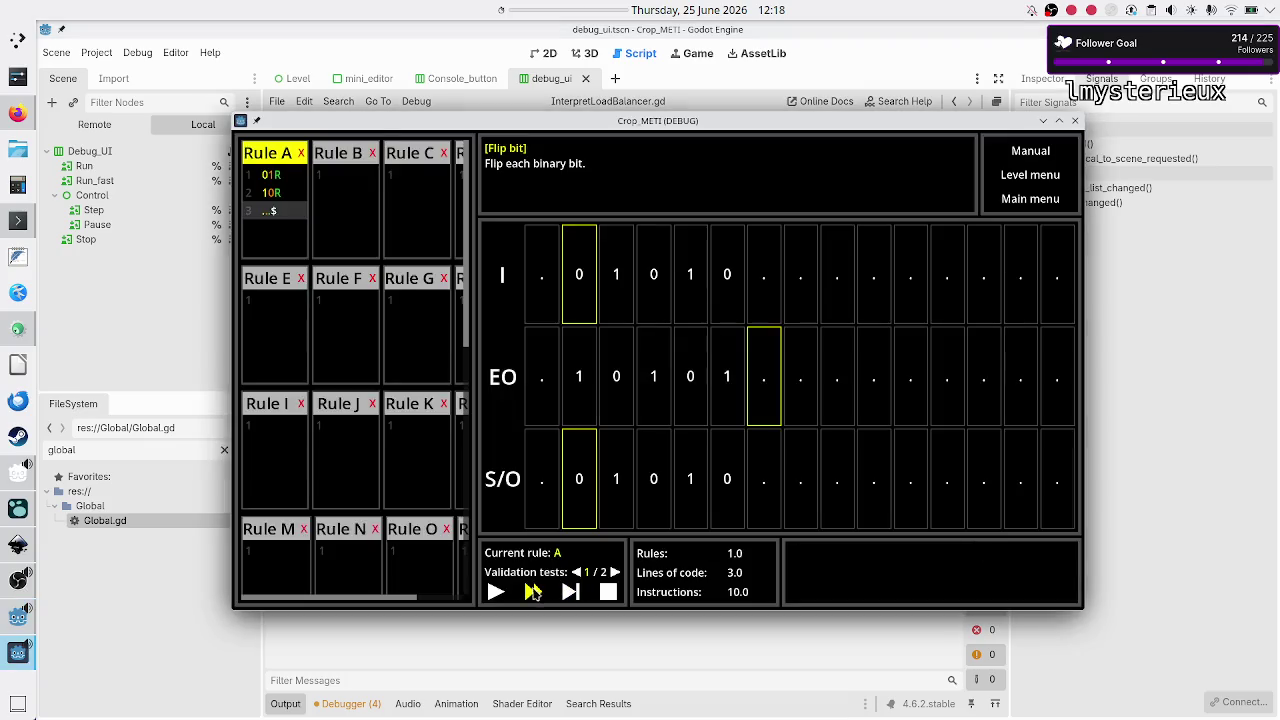
# - Step Rule A once to hit the line 57 breakpoint, then view the editor and log
pyautogui.click(569, 593)
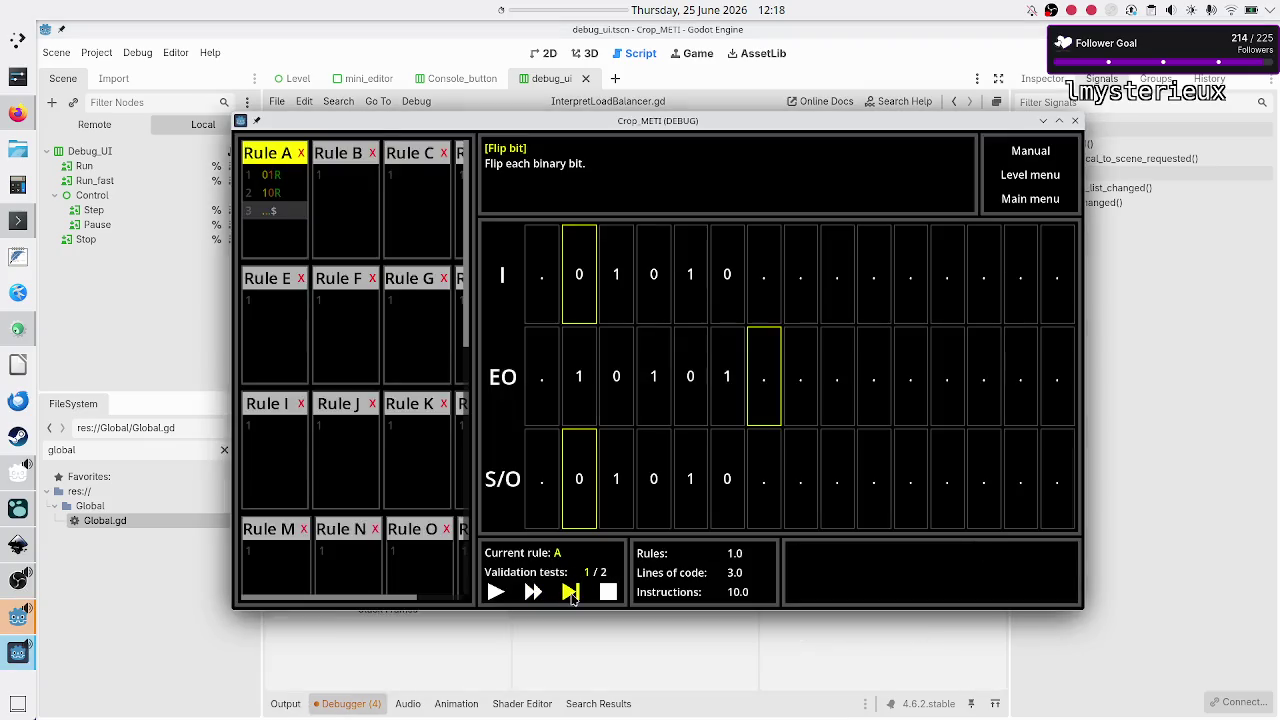
pyautogui.click(285, 704)
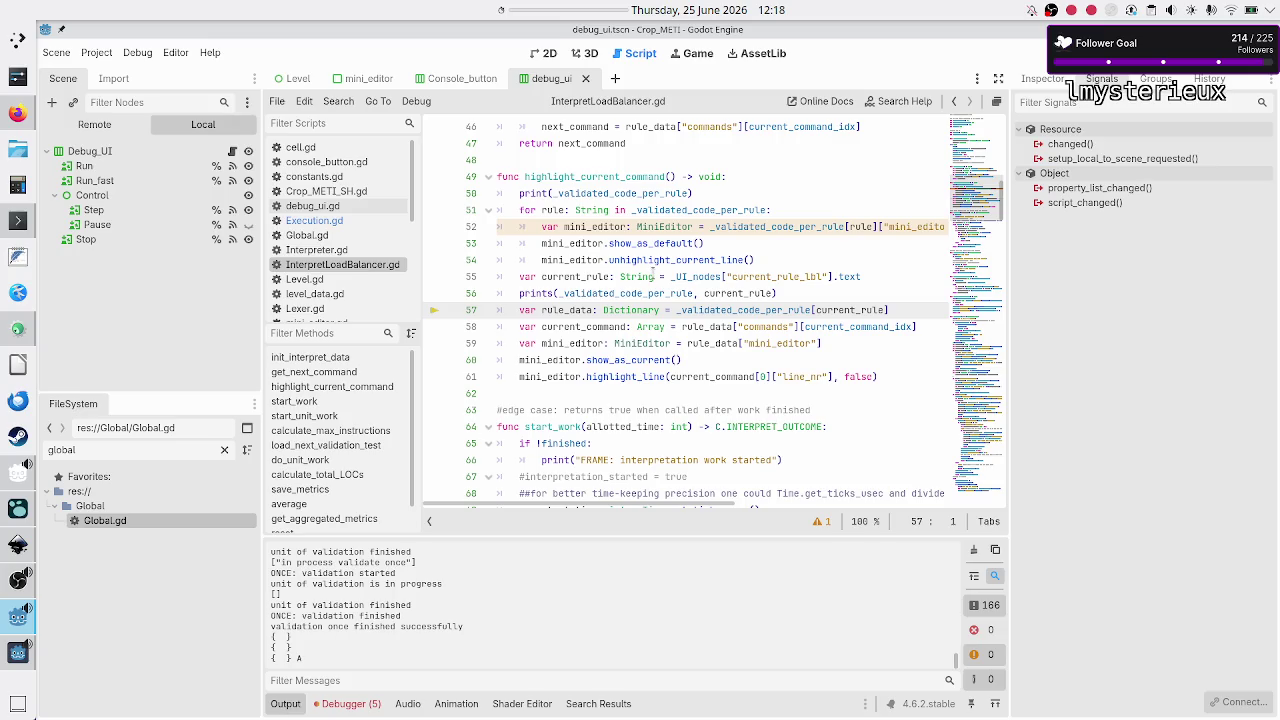
# - Inspect init_interpret_data's validated_code_per_rule parameter, reset() call and _validated_code_per_rule assignment on line 32
pyautogui.moveTo(654, 270)
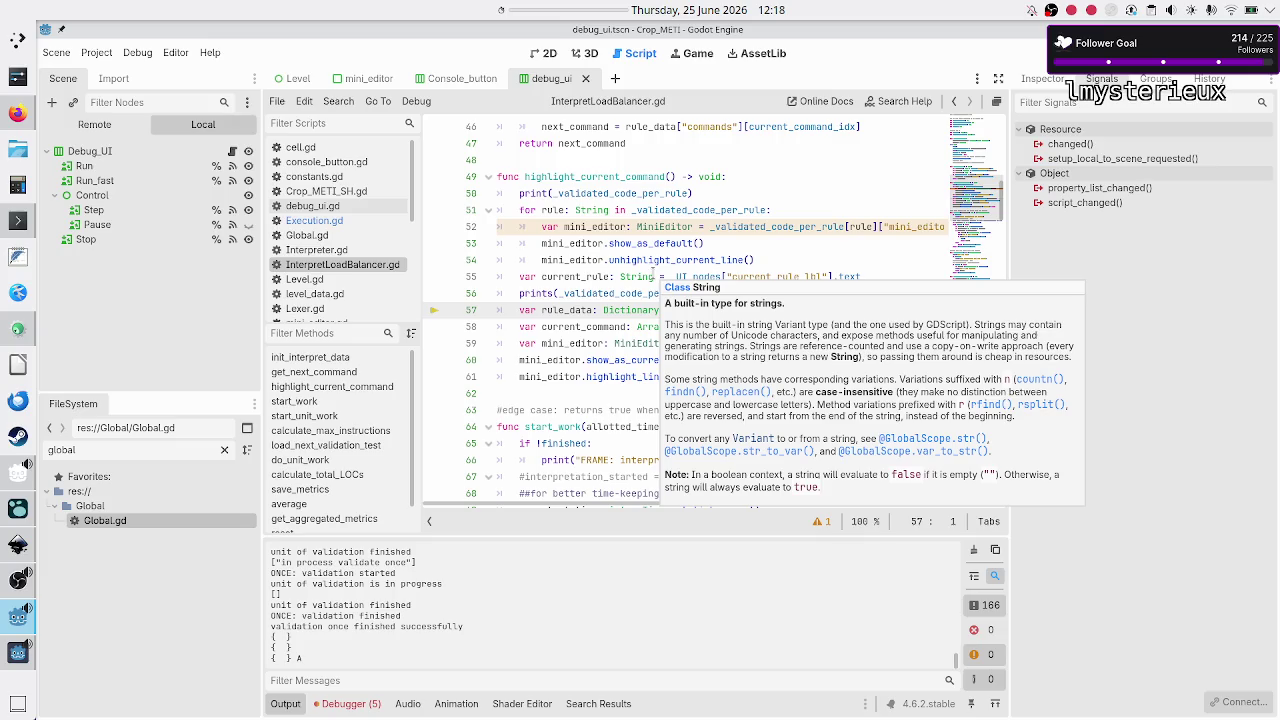
pyautogui.scroll(10, 653, 270)
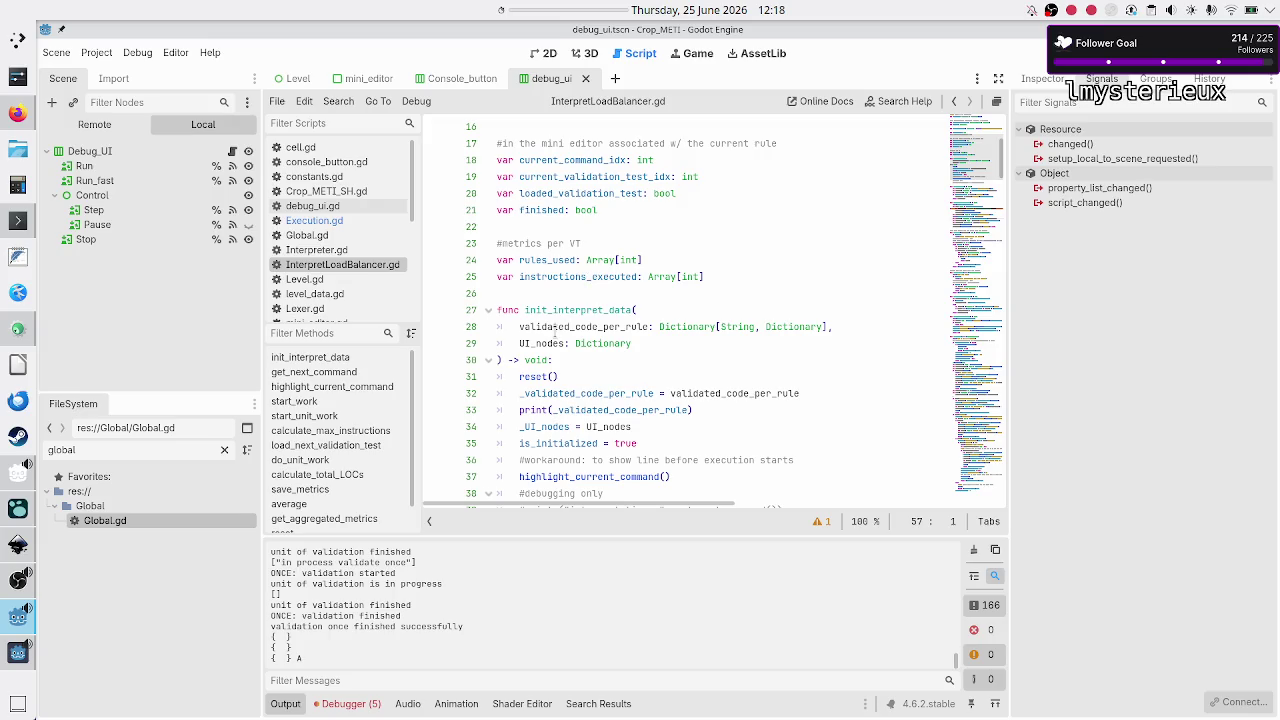
pyautogui.click(581, 308)
pyautogui.doubleClick(566, 310)
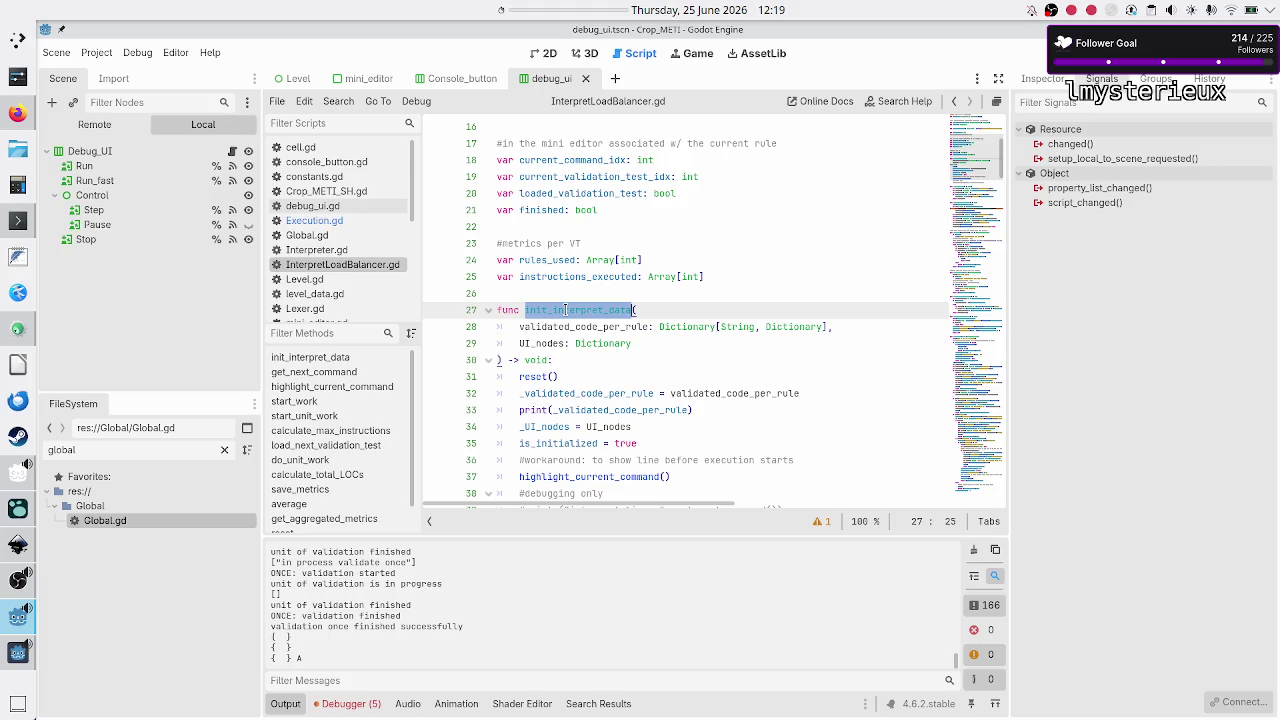
pyautogui.doubleClick(562, 326)
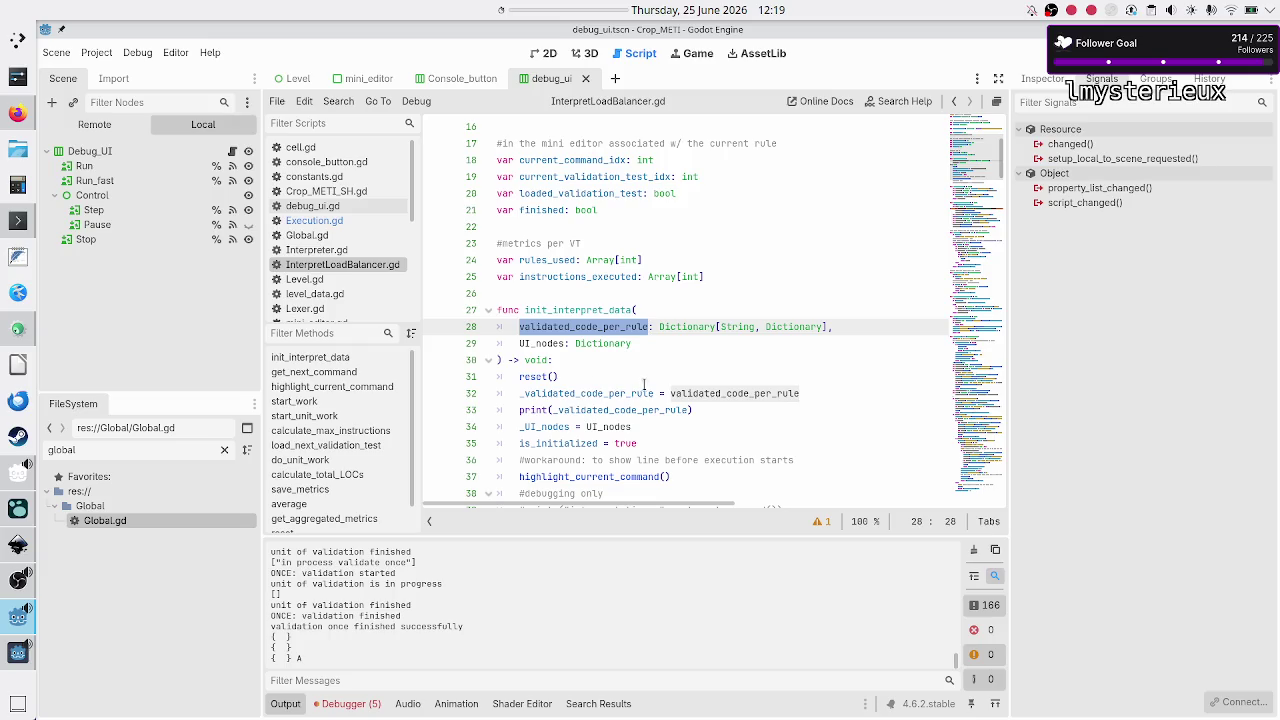
pyautogui.doubleClick(530, 377)
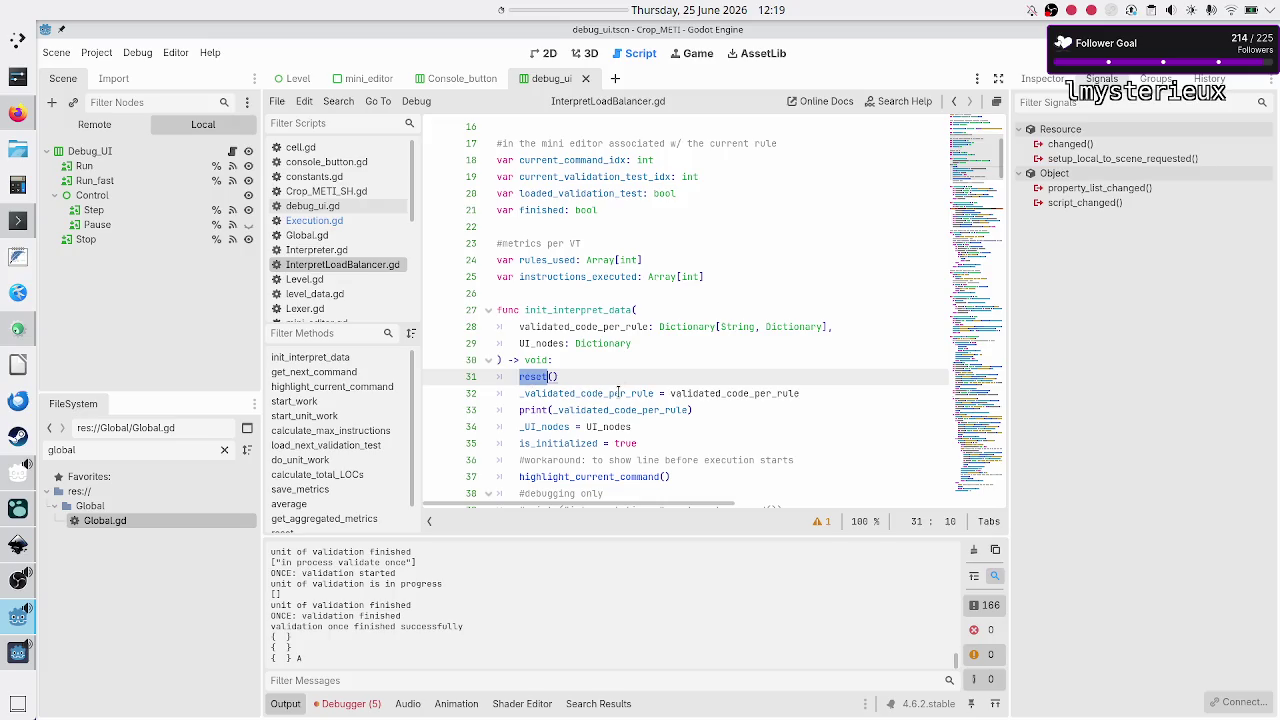
pyautogui.moveTo(618, 390)
pyautogui.doubleClick(588, 393)
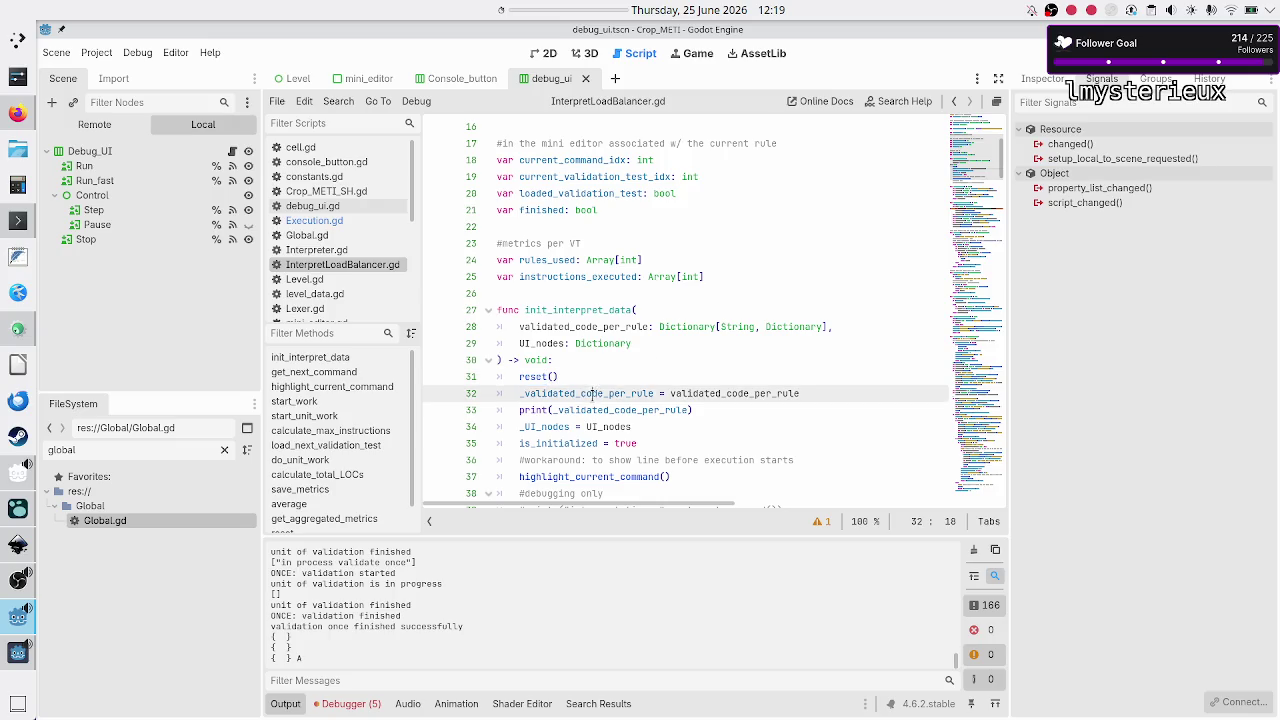
pyautogui.click(745, 393)
pyautogui.doubleClick(745, 393)
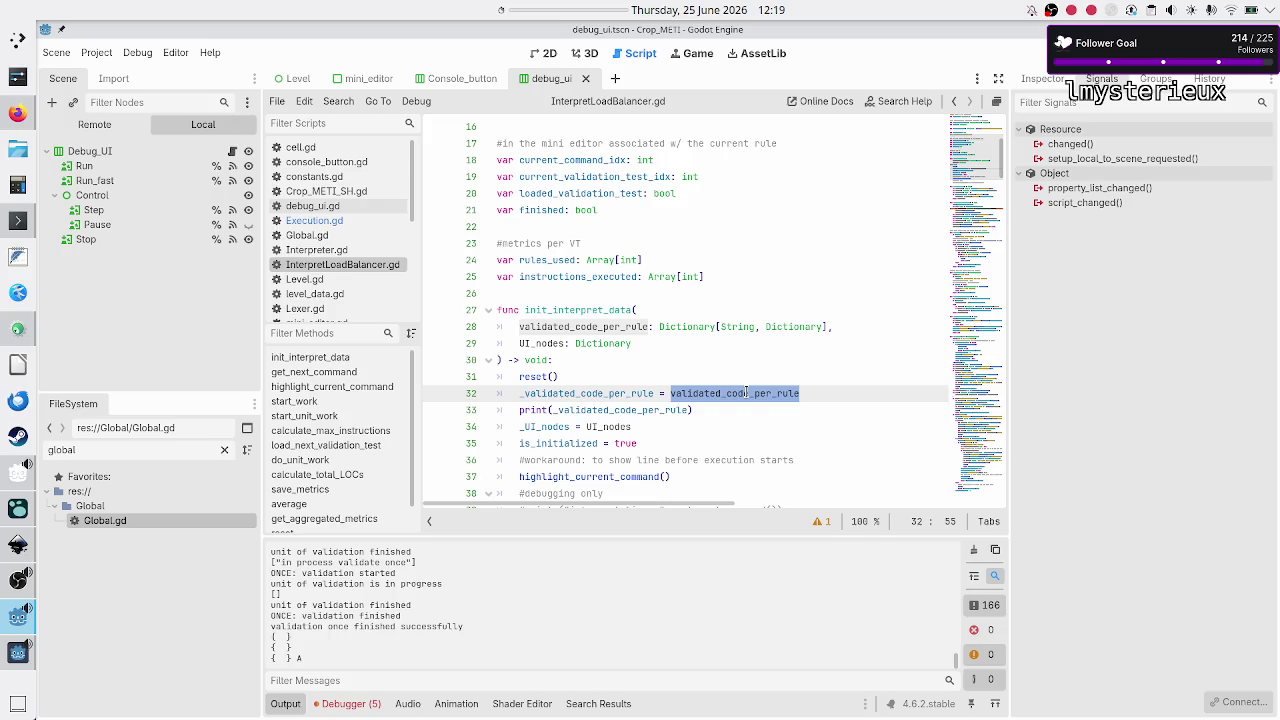
# - Insert print(validated_code_per_rule) as line 31, just above reset()
pyautogui.press('Up')
pyautogui.press('Up')
pyautogui.press('Return')
pyautogui.write('print(')
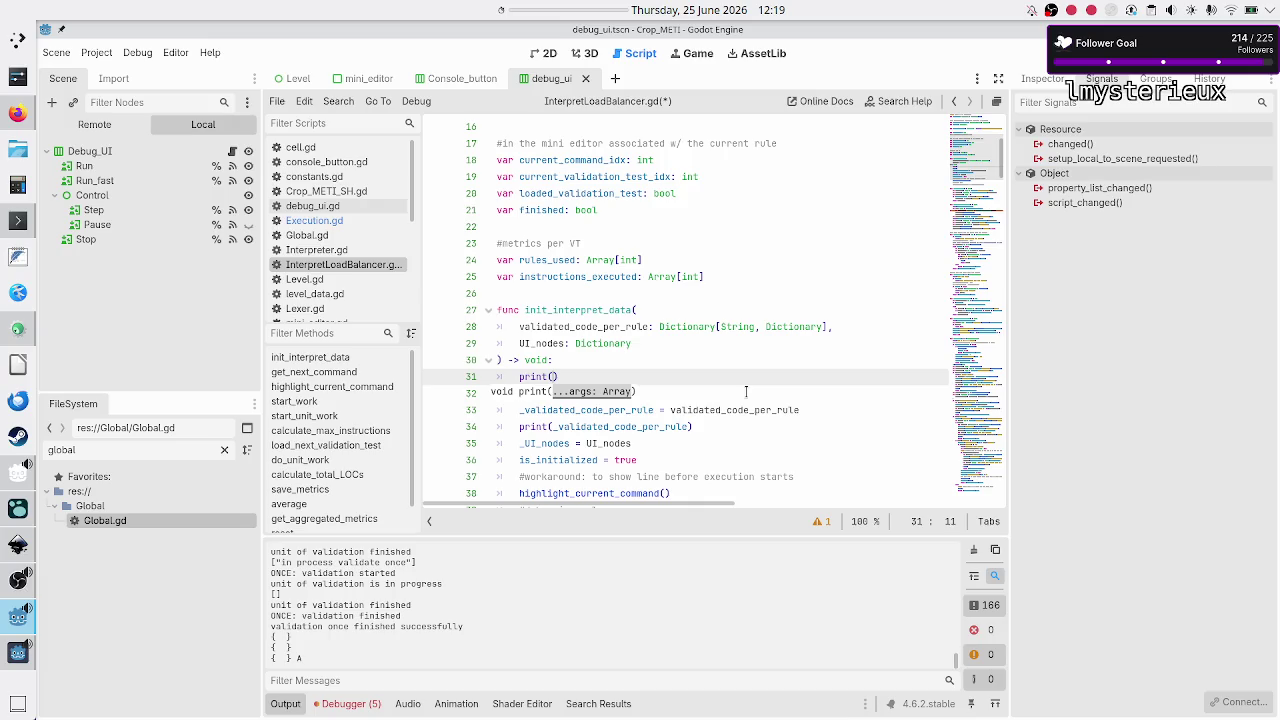
pyautogui.write('val')
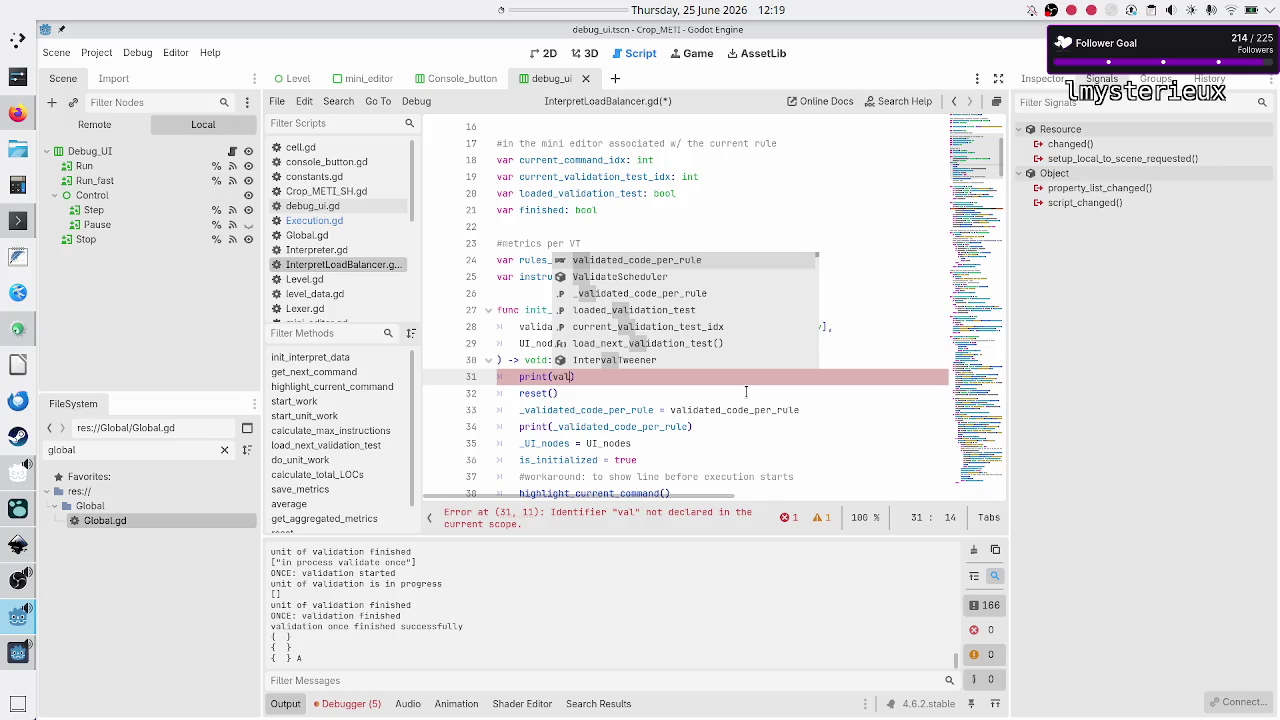
pyautogui.press('Return')
pyautogui.press('Home')
pyautogui.press('Home')
pyautogui.press('Down')
pyautogui.press('Down')
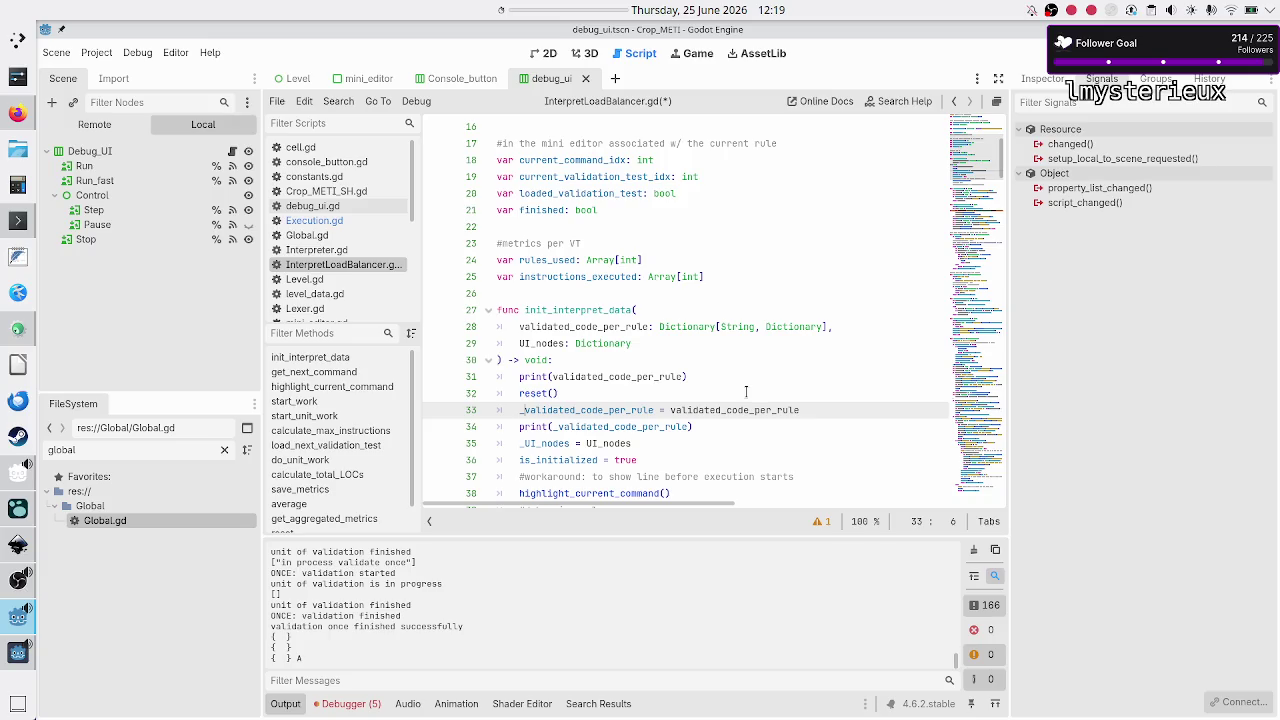
pyautogui.press('Up')
pyautogui.press('Up')
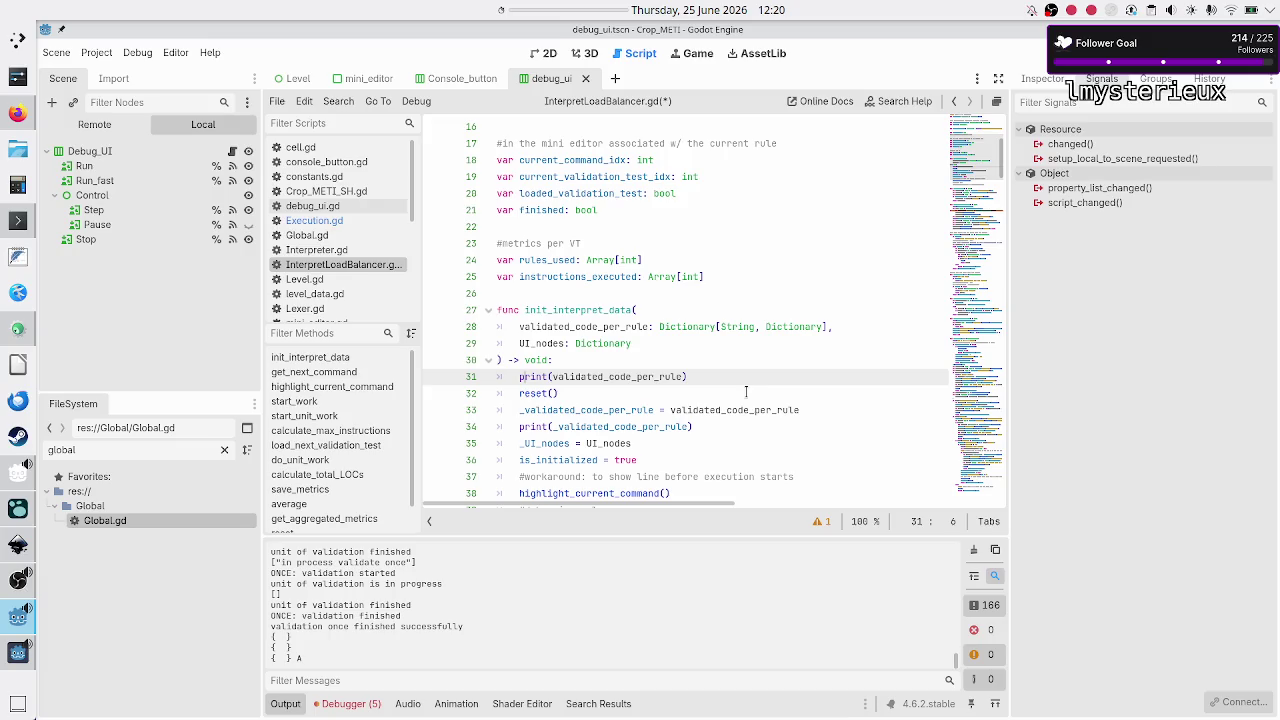
# - Save InterpretLoadBalancer.gd, stop the game with F8 and relaunch it with F5
pyautogui.hotkey('ctrl', 's')
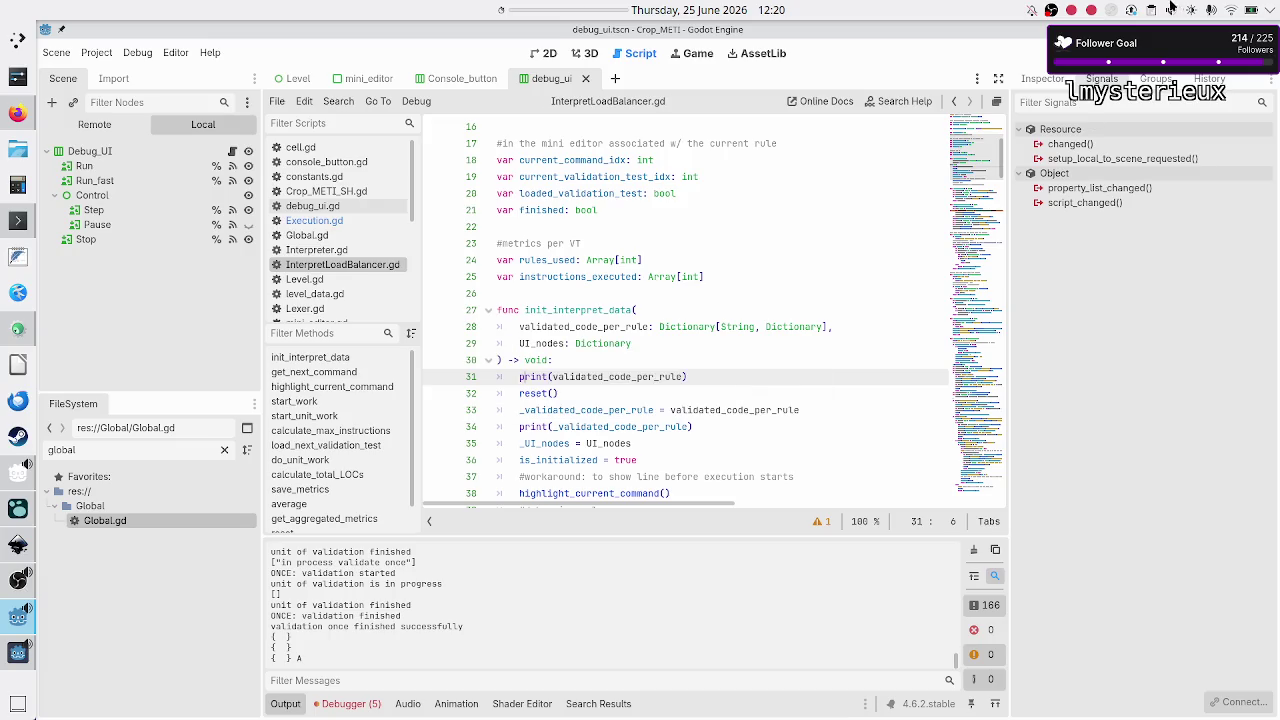
pyautogui.press('F8')
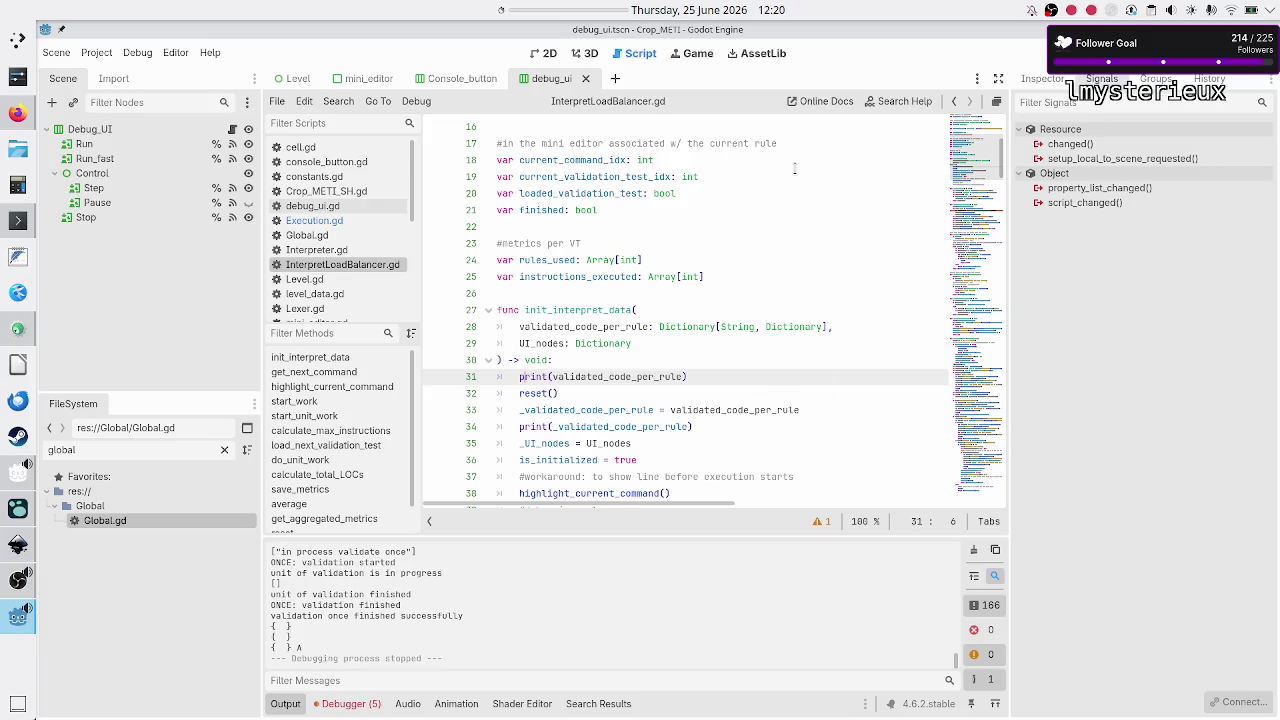
pyautogui.press('F5')
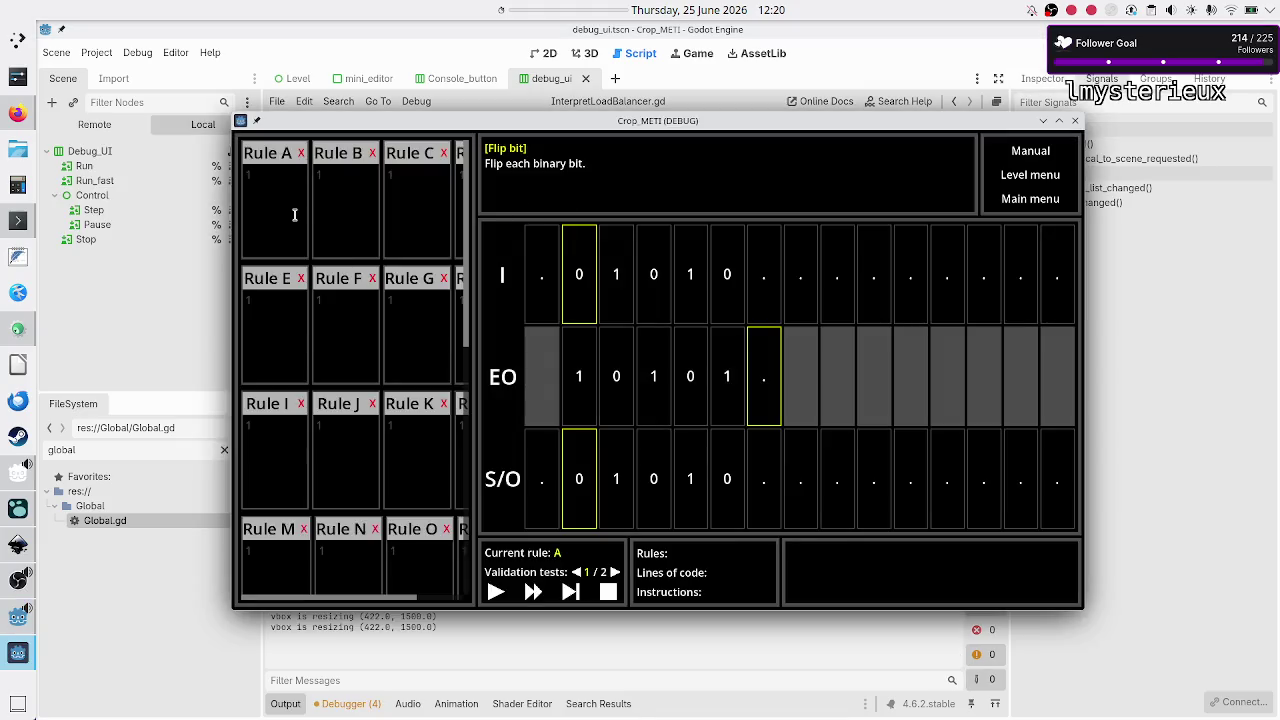
# - Enter 01R, 10R, ..$ as Rule A's code and run it on the validation test
pyautogui.click(294, 211)
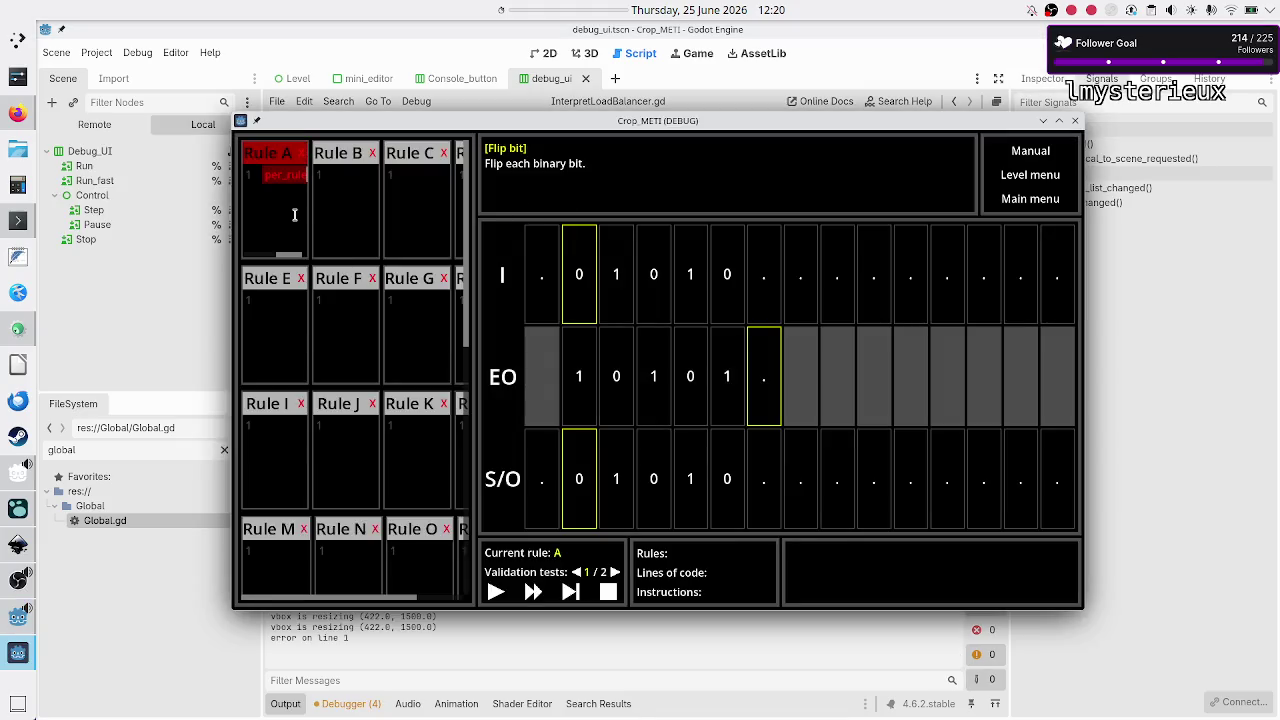
pyautogui.write('01')
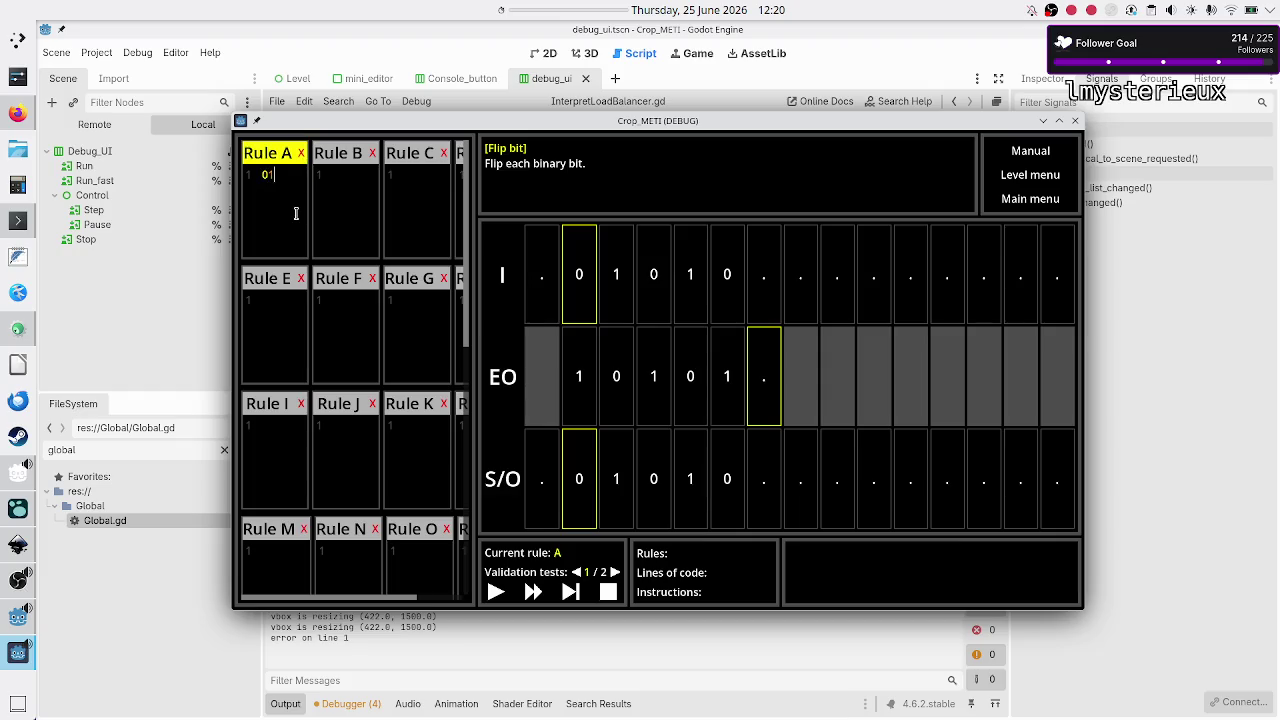
pyautogui.write('R')
pyautogui.press('Return')
pyautogui.write('10R')
pyautogui.press('Return')
pyautogui.write('..$')
pyautogui.click(495, 591)
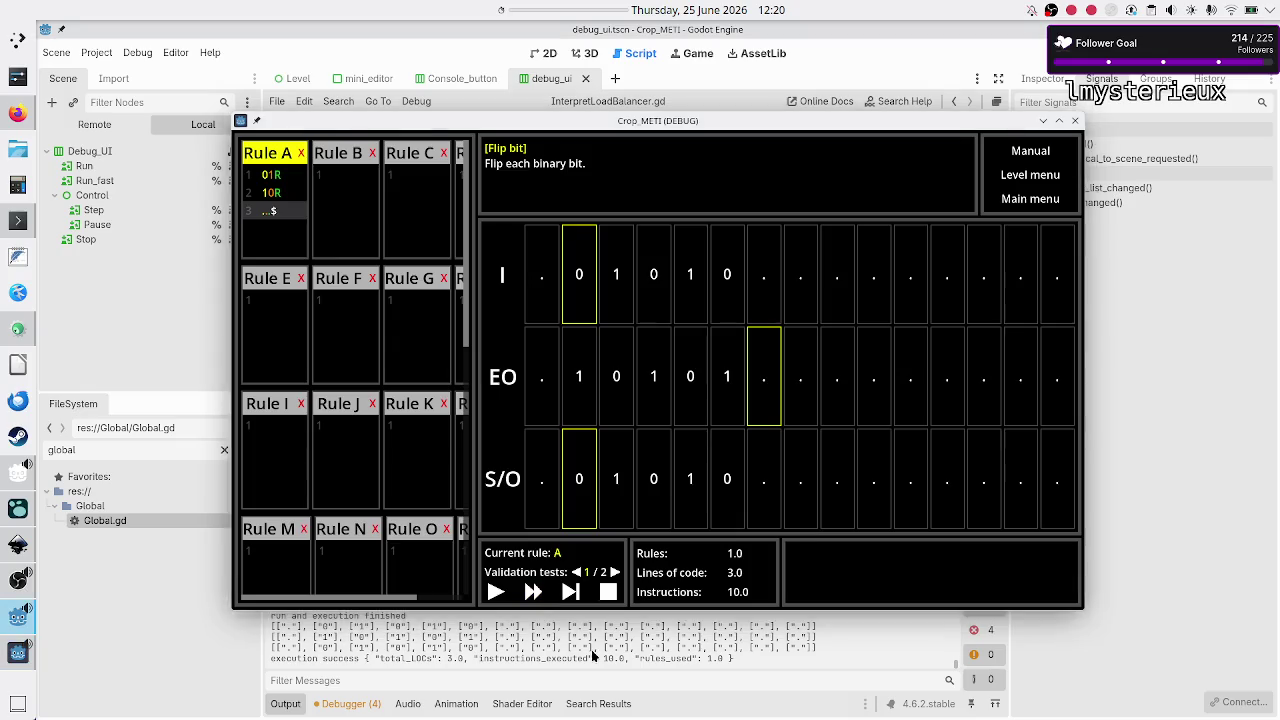
# - Relaunch the game, step through Rule A, and bring the Godot editor back in front
pyautogui.press('F8')
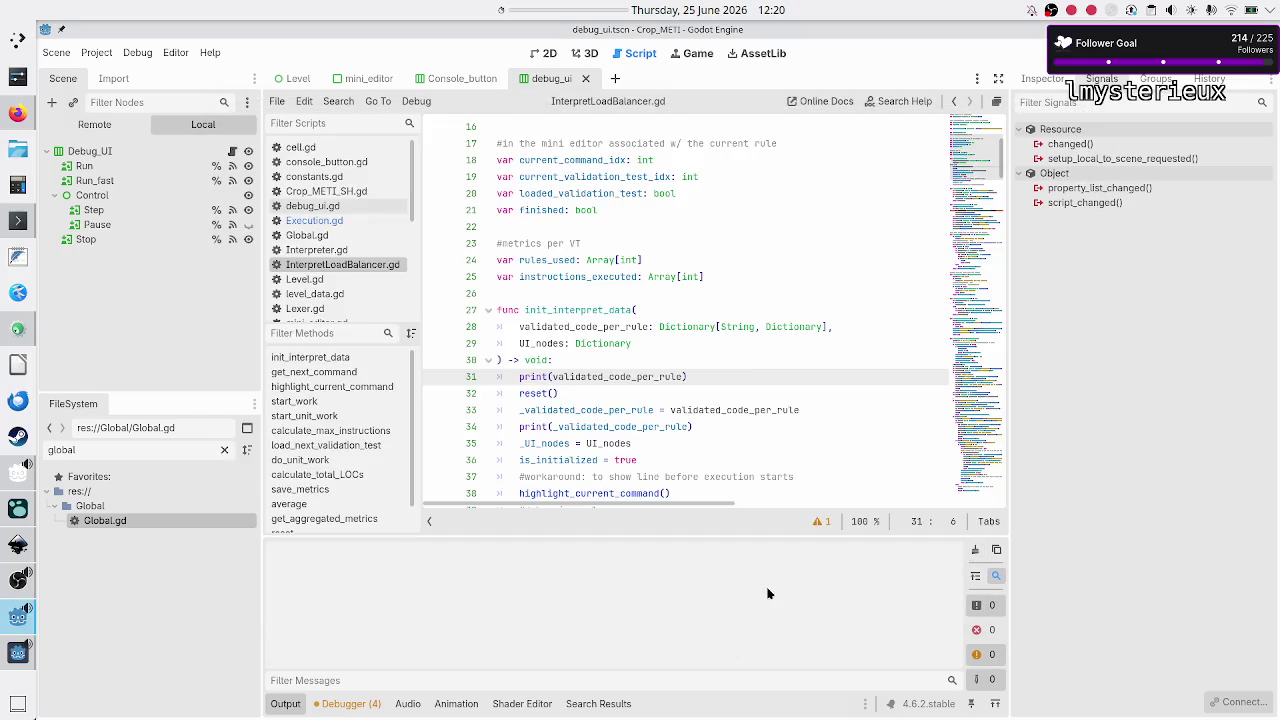
pyautogui.press('F5')
pyautogui.click(576, 592)
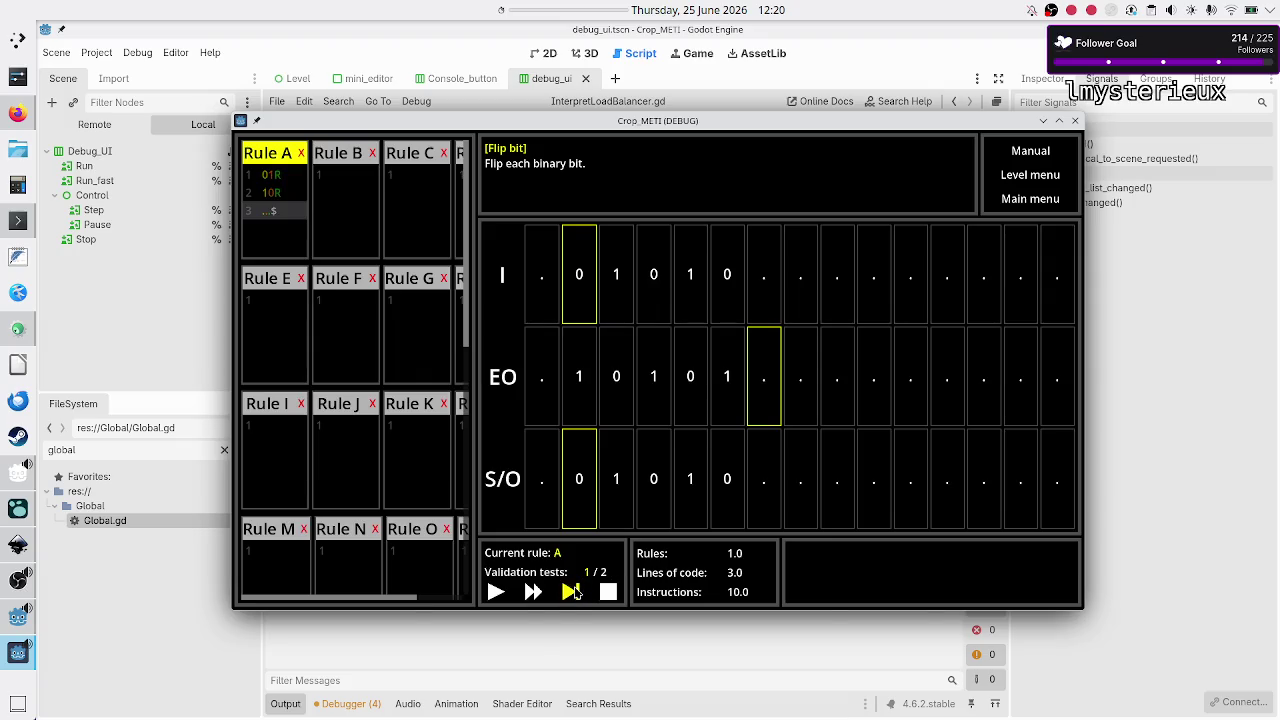
pyautogui.click(286, 706)
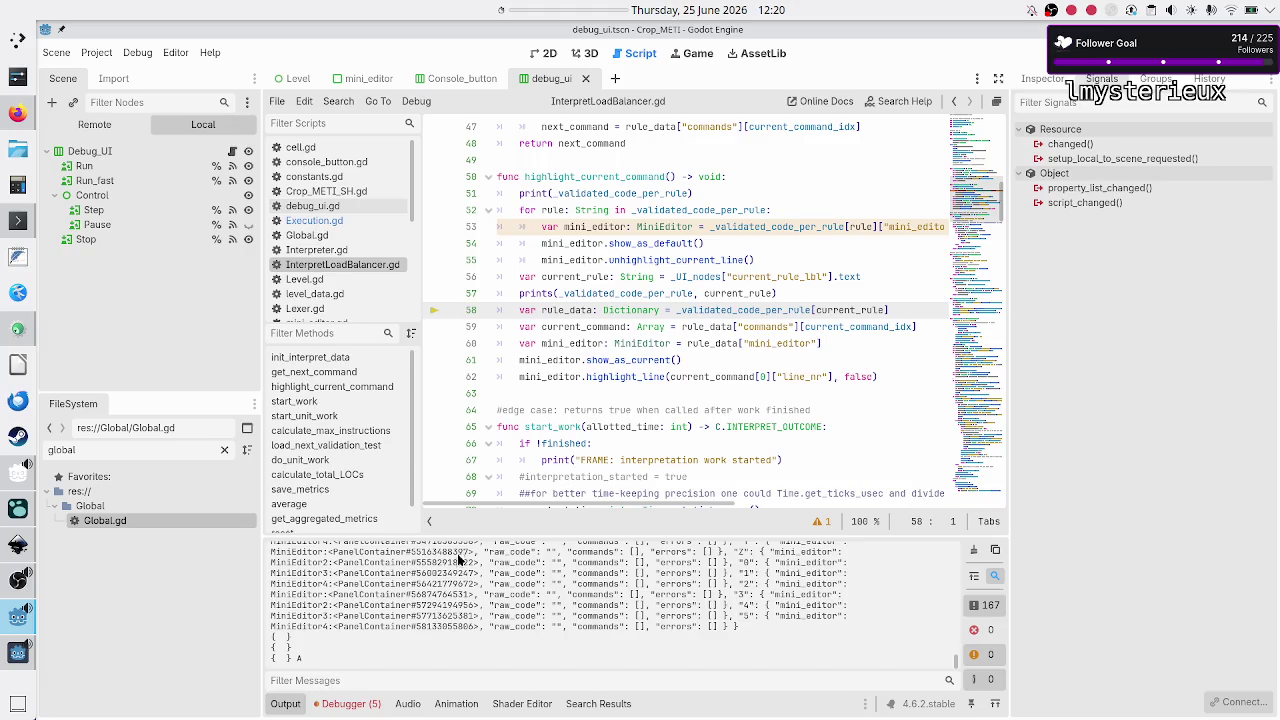
# - Select the printed mini editor entries in the log and check mini_editor on line 53
pyautogui.moveTo(410, 552); pyautogui.dragTo(467, 627)
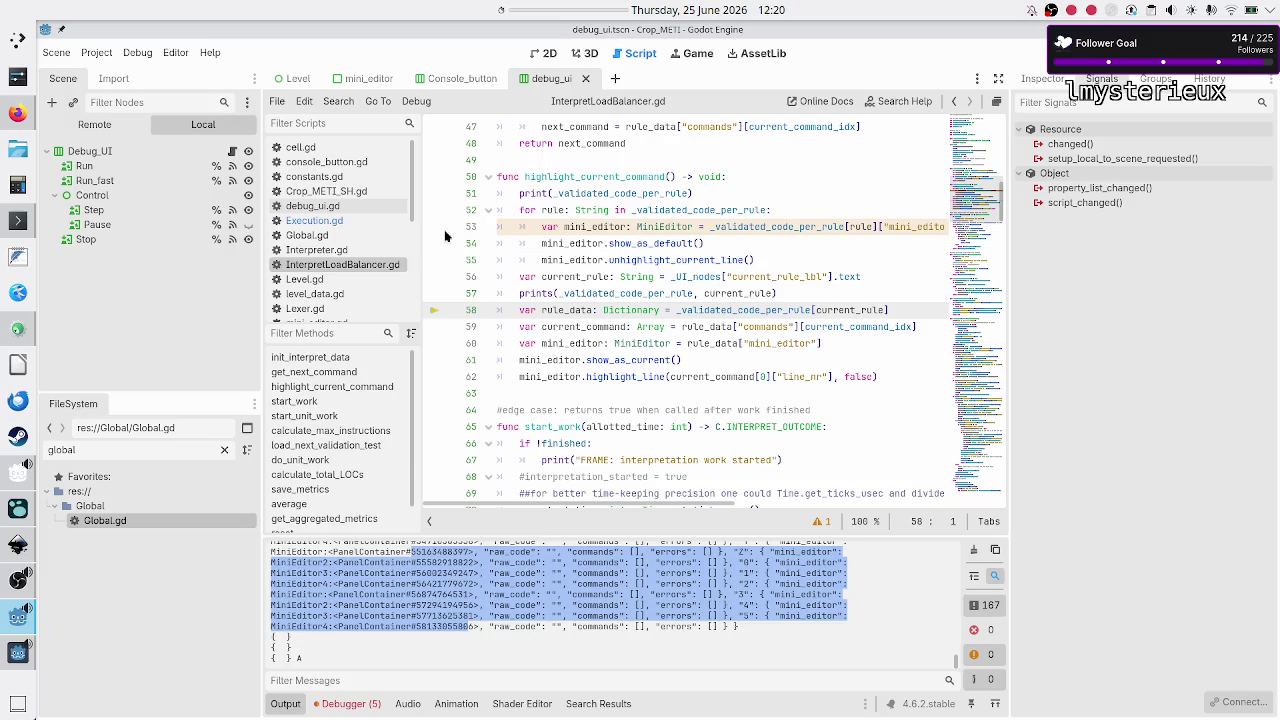
pyautogui.click(605, 227)
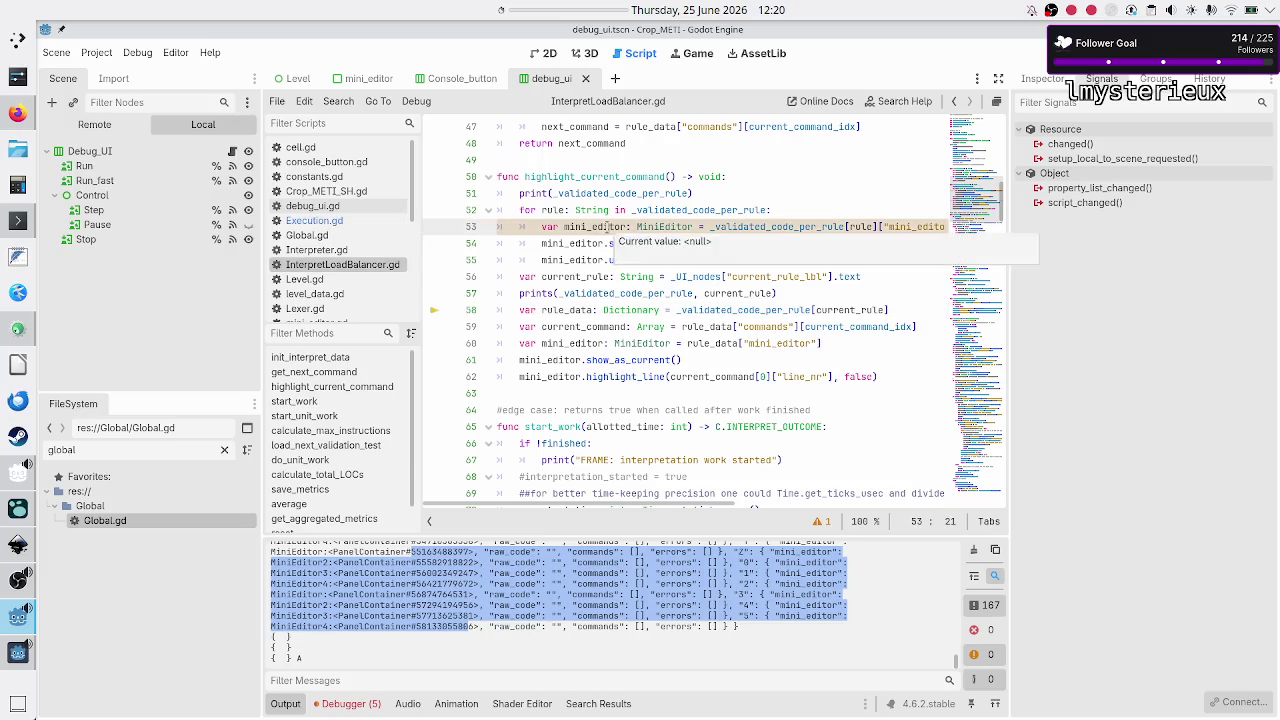
pyautogui.scroll(9, 606, 227)
pyautogui.scroll(-1, 606, 227)
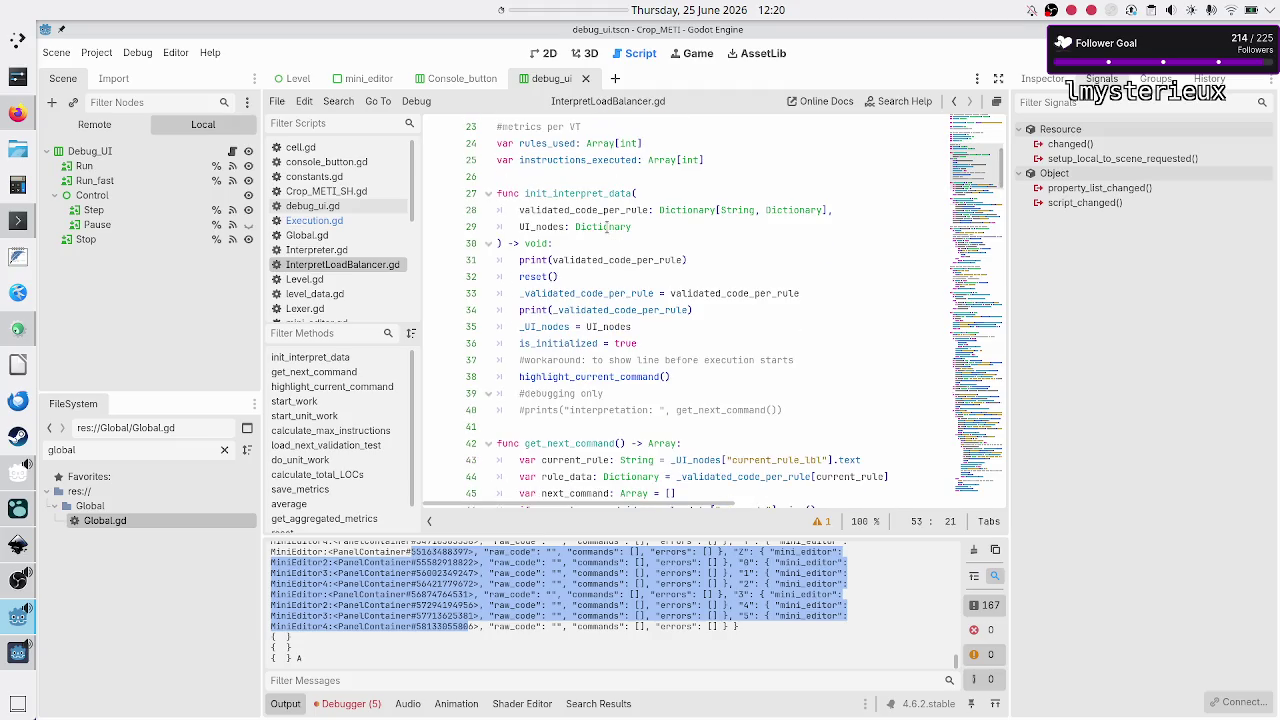
# - Inspect the print calls on lines 31 and 34 and the validated_code_per_rule assignment on line 33
pyautogui.doubleClick(535, 259)
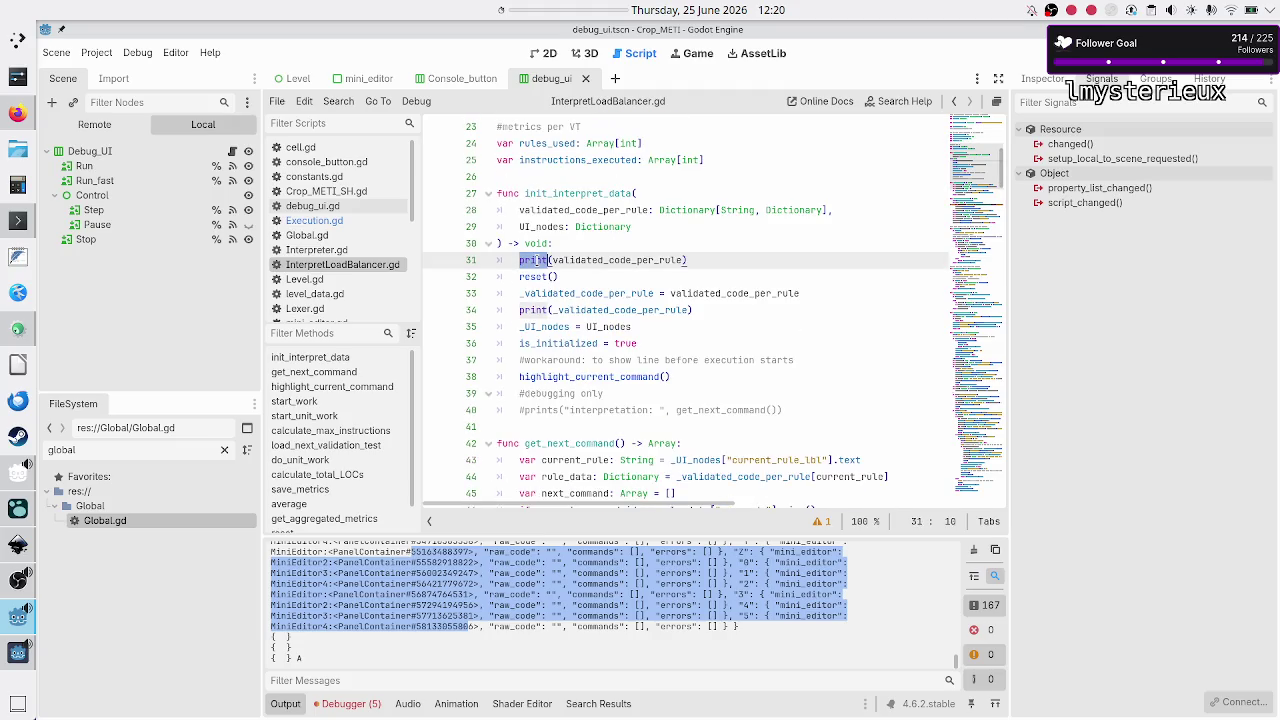
pyautogui.doubleClick(386, 586)
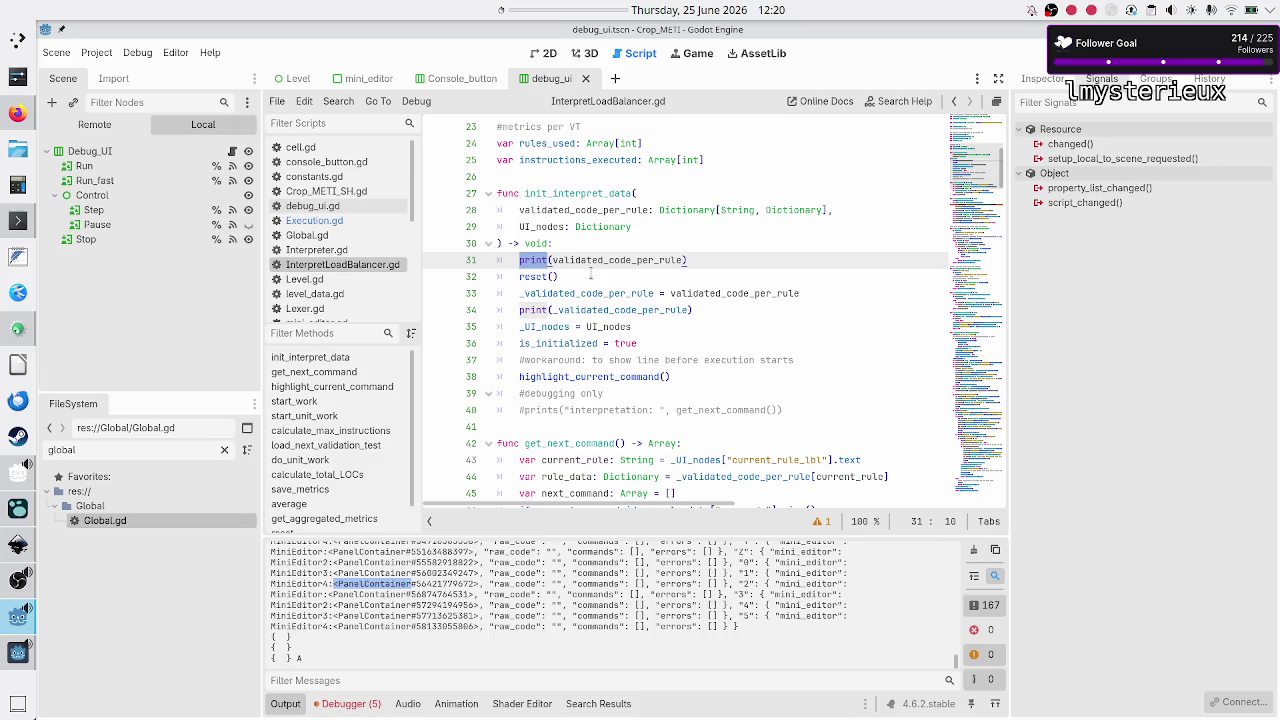
pyautogui.doubleClick(535, 309)
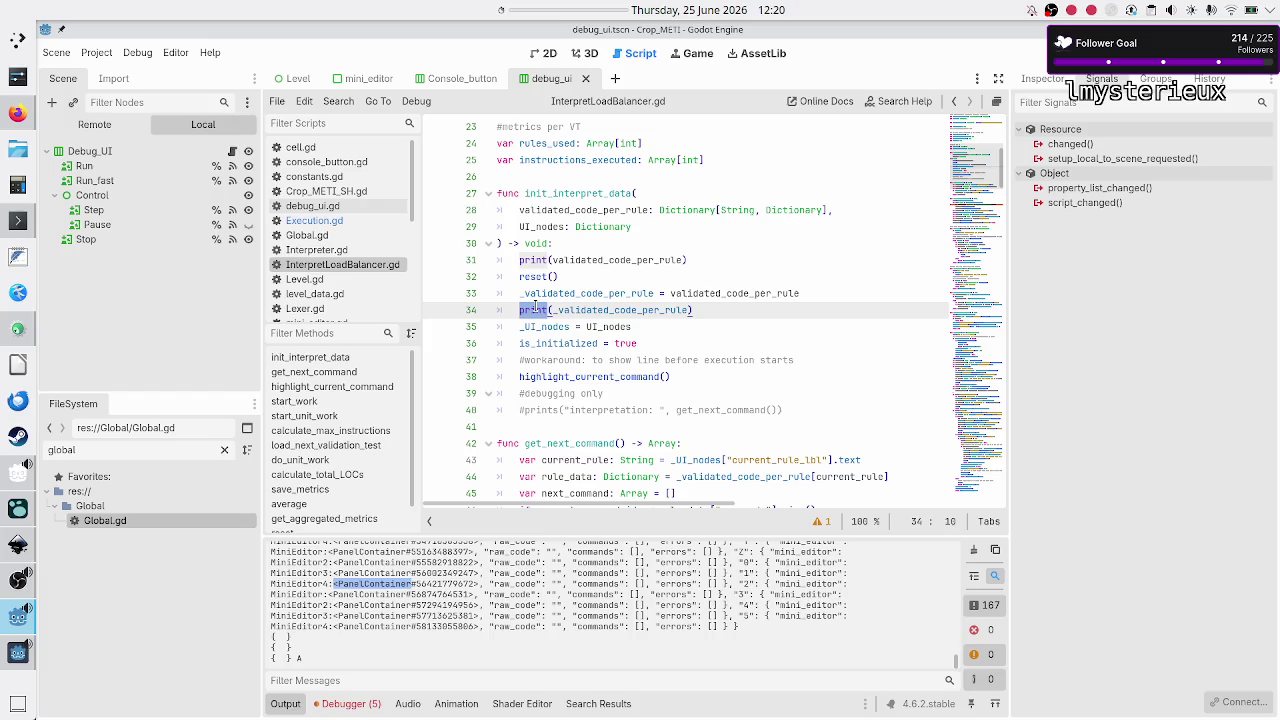
pyautogui.doubleClick(632, 293)
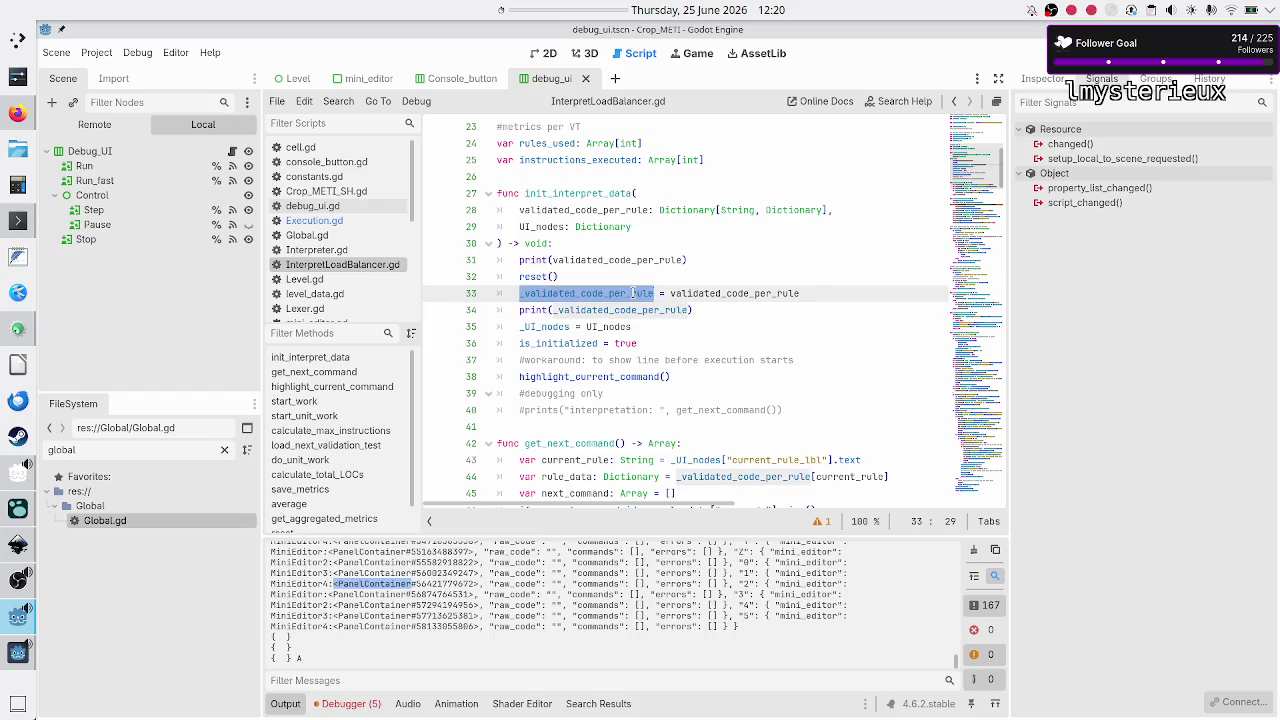
pyautogui.doubleClick(735, 292)
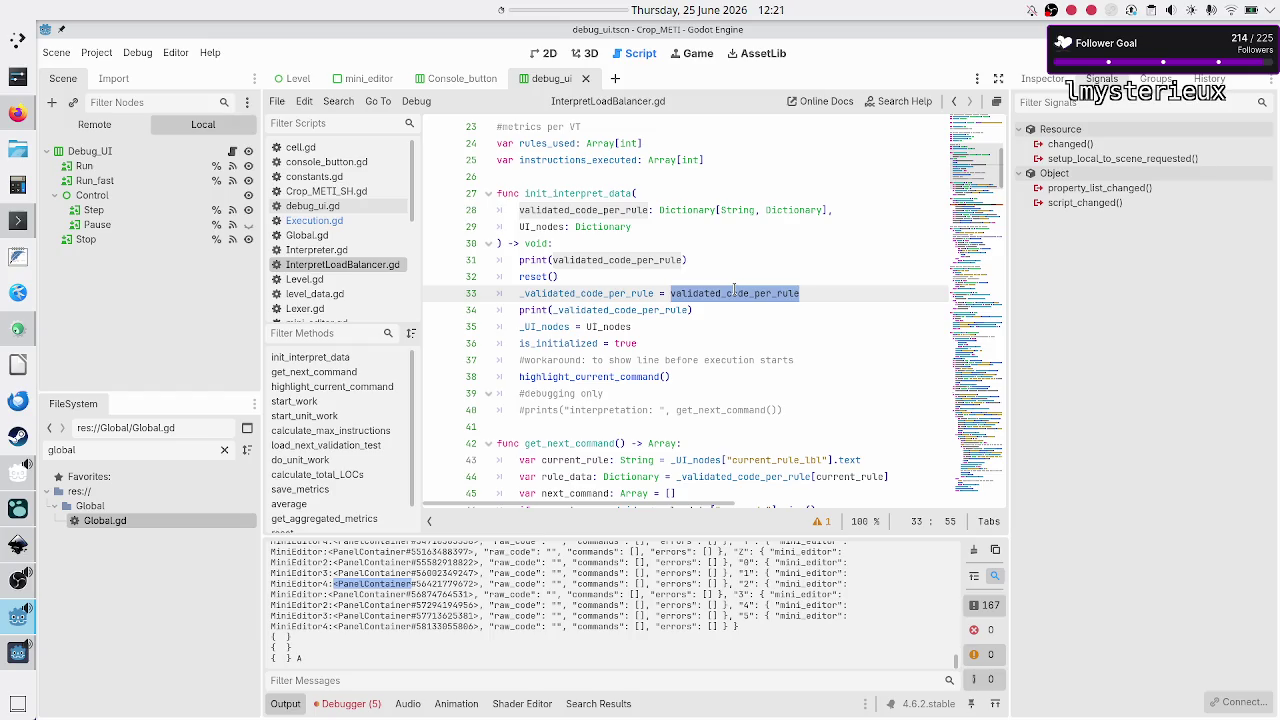
pyautogui.doubleClick(618, 260)
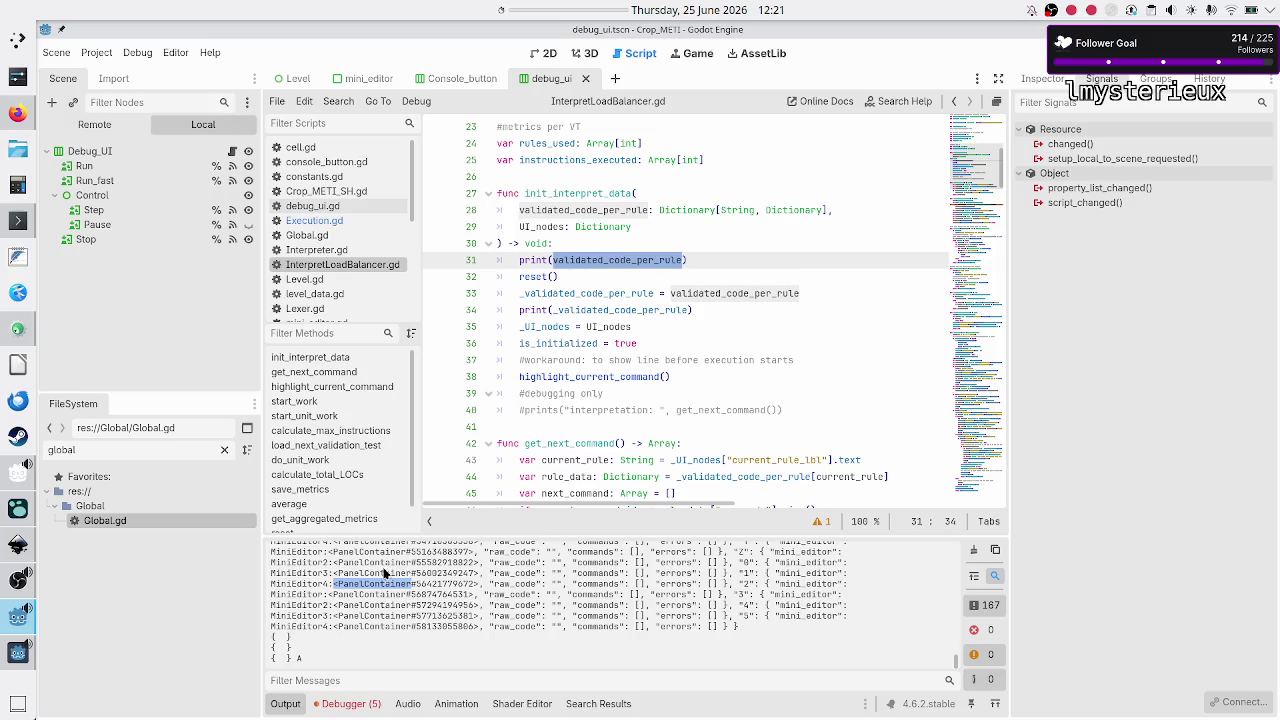
pyautogui.moveTo(375, 552); pyautogui.dragTo(391, 596)
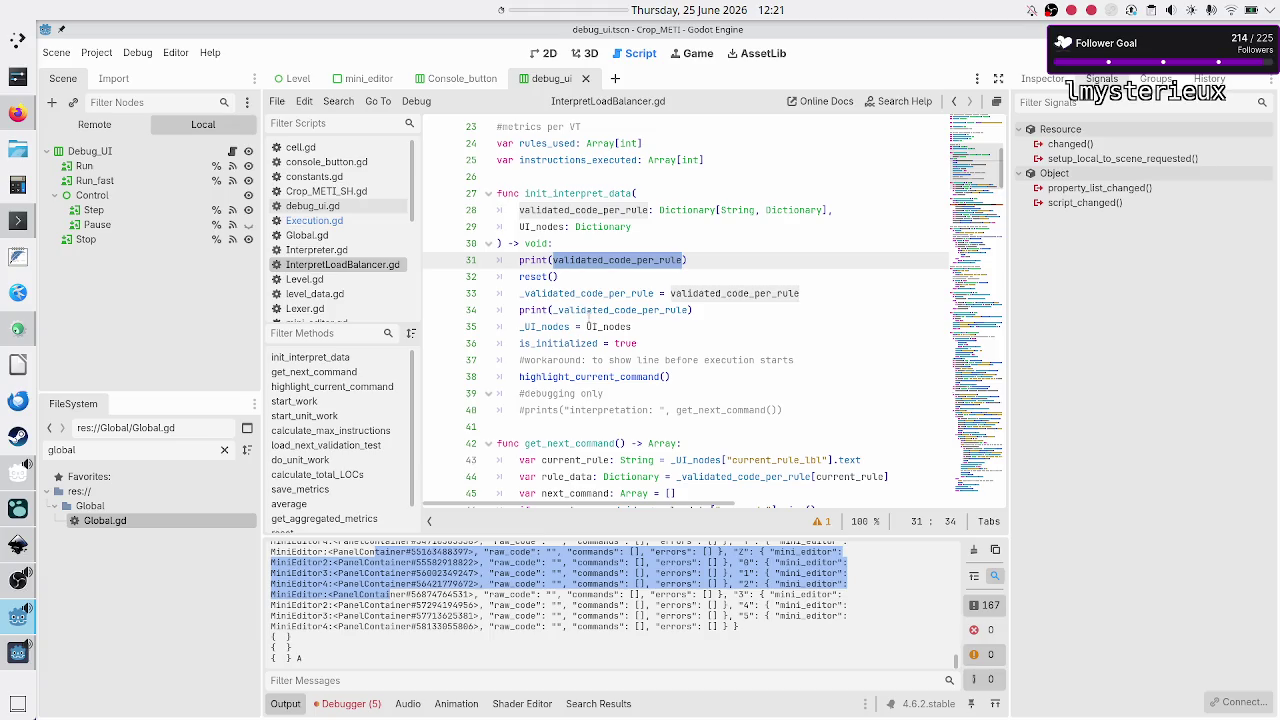
pyautogui.click(558, 284)
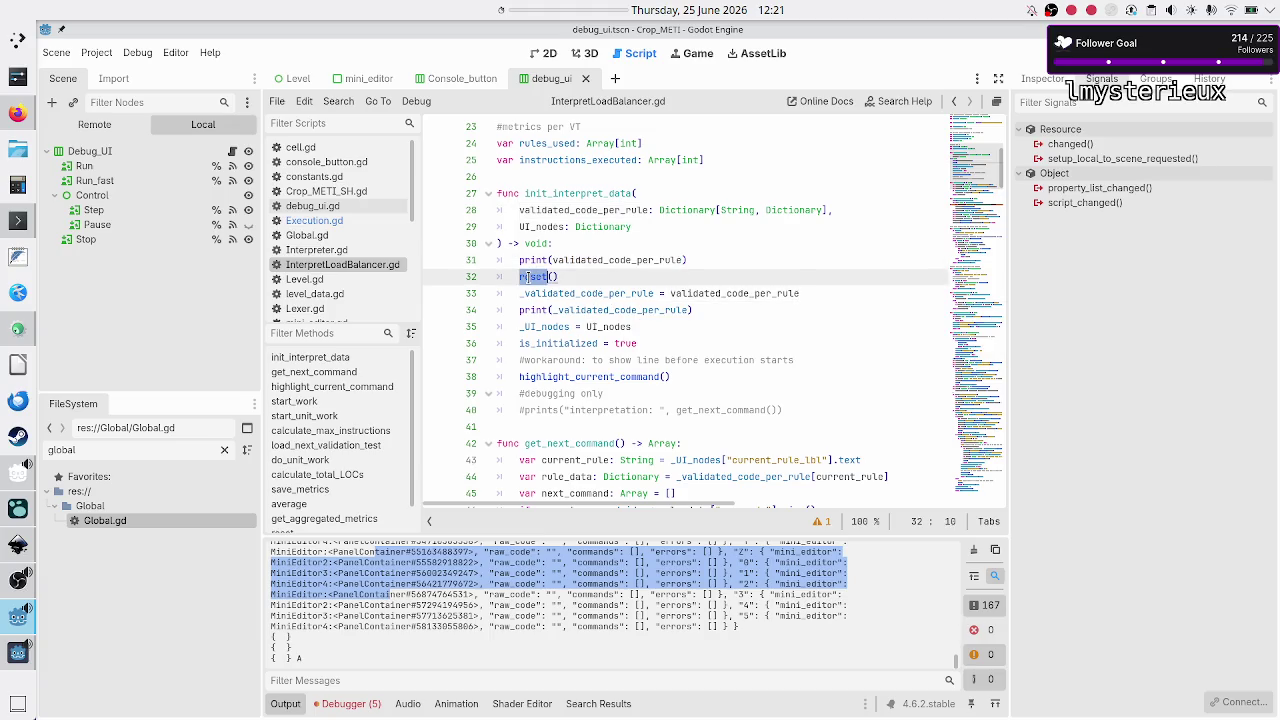
pyautogui.doubleClick(580, 293)
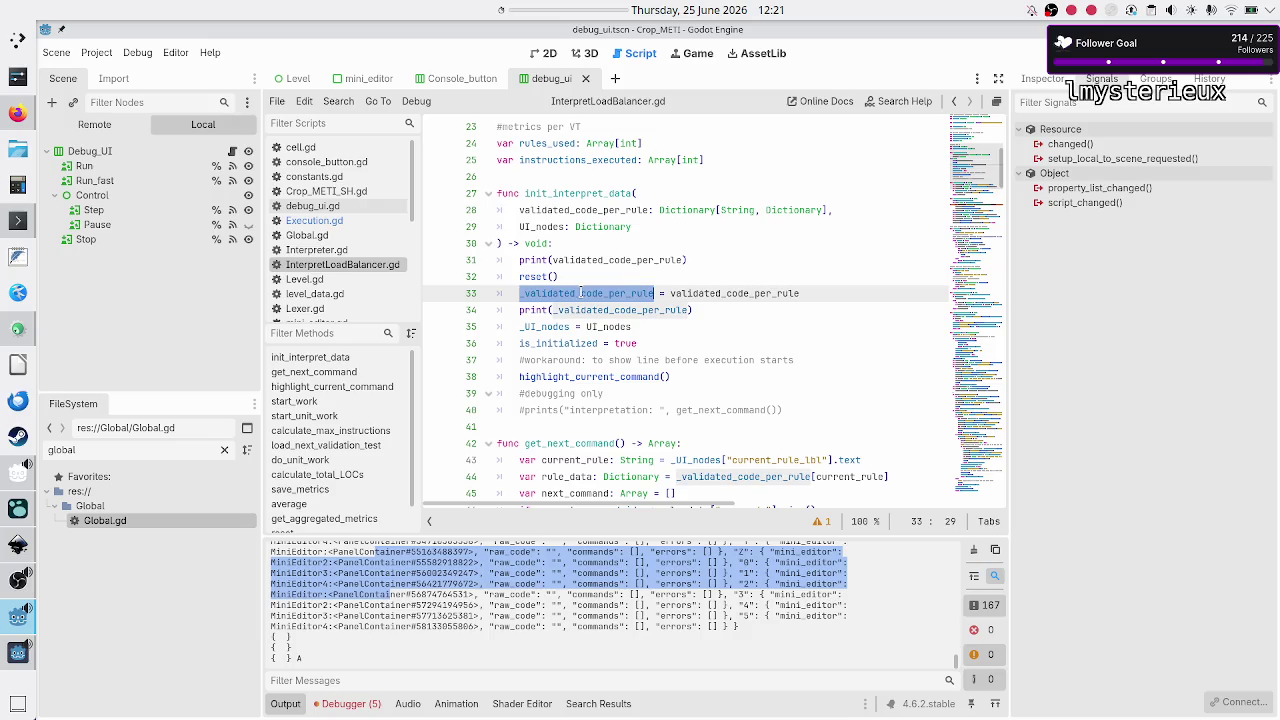
pyautogui.doubleClick(716, 293)
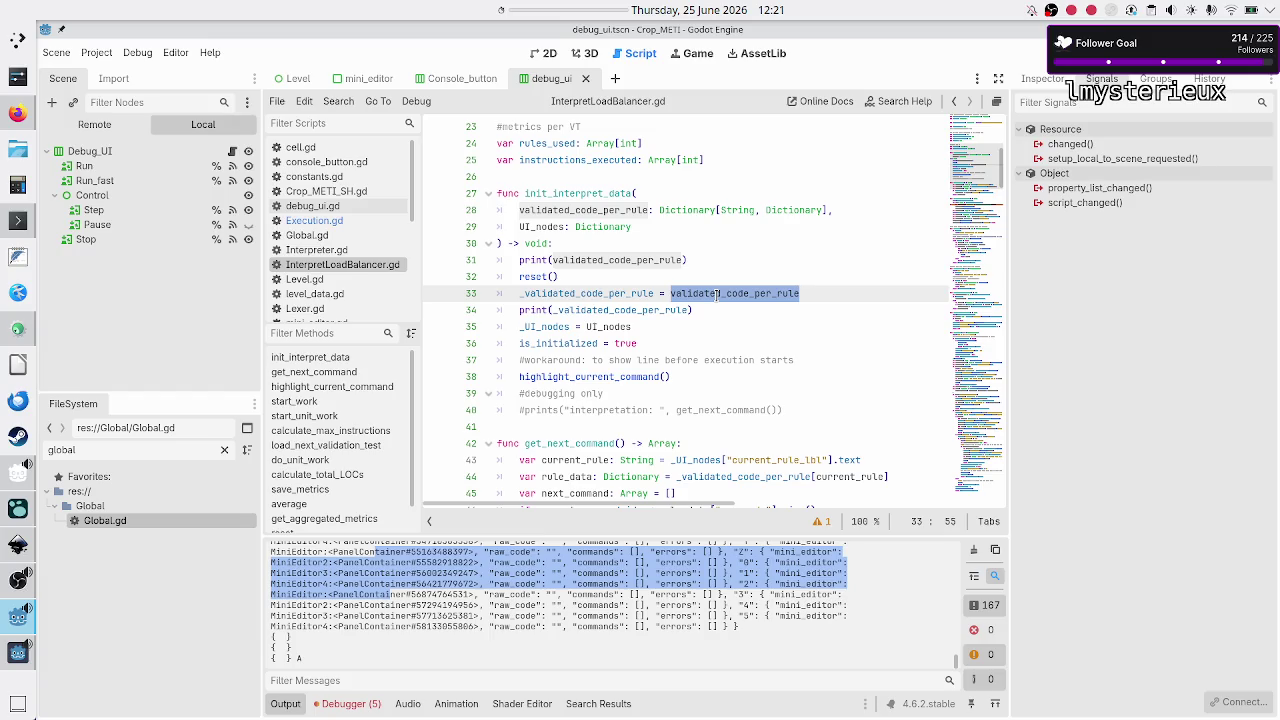
pyautogui.click(810, 290)
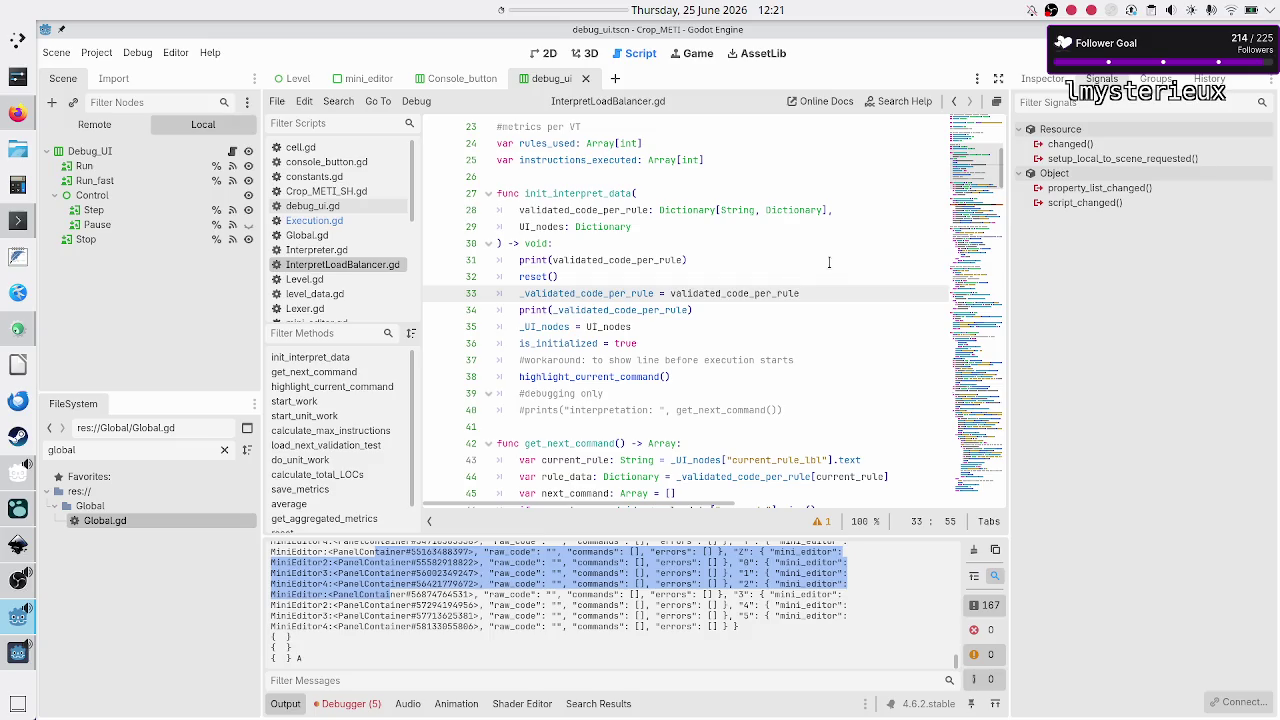
pyautogui.doubleClick(681, 209)
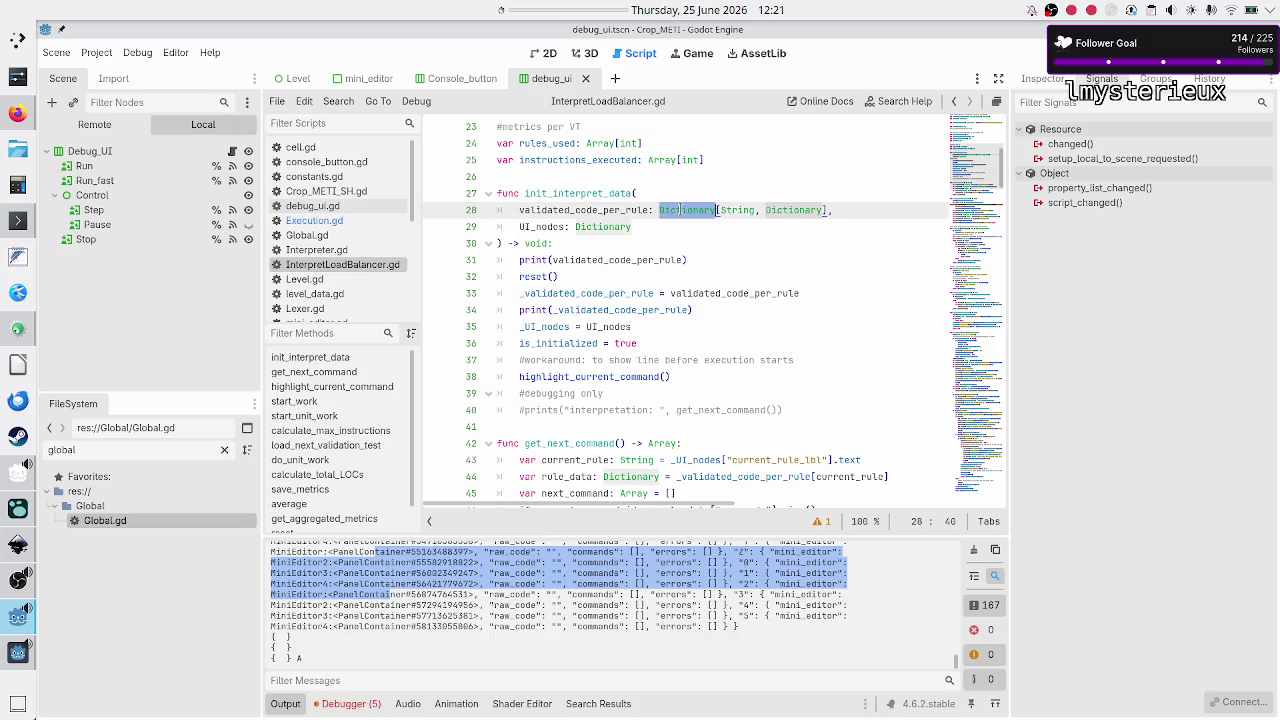
pyautogui.doubleClick(566, 293)
pyautogui.doubleClick(713, 296)
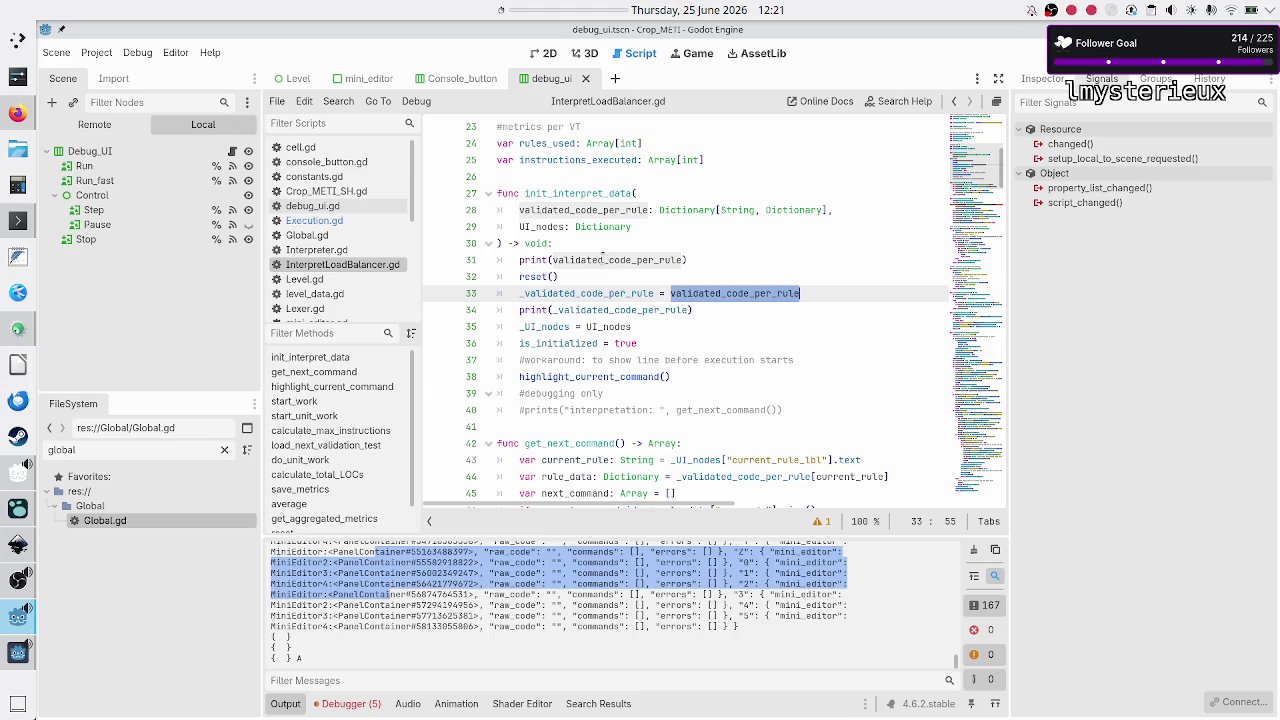
pyautogui.click(576, 294)
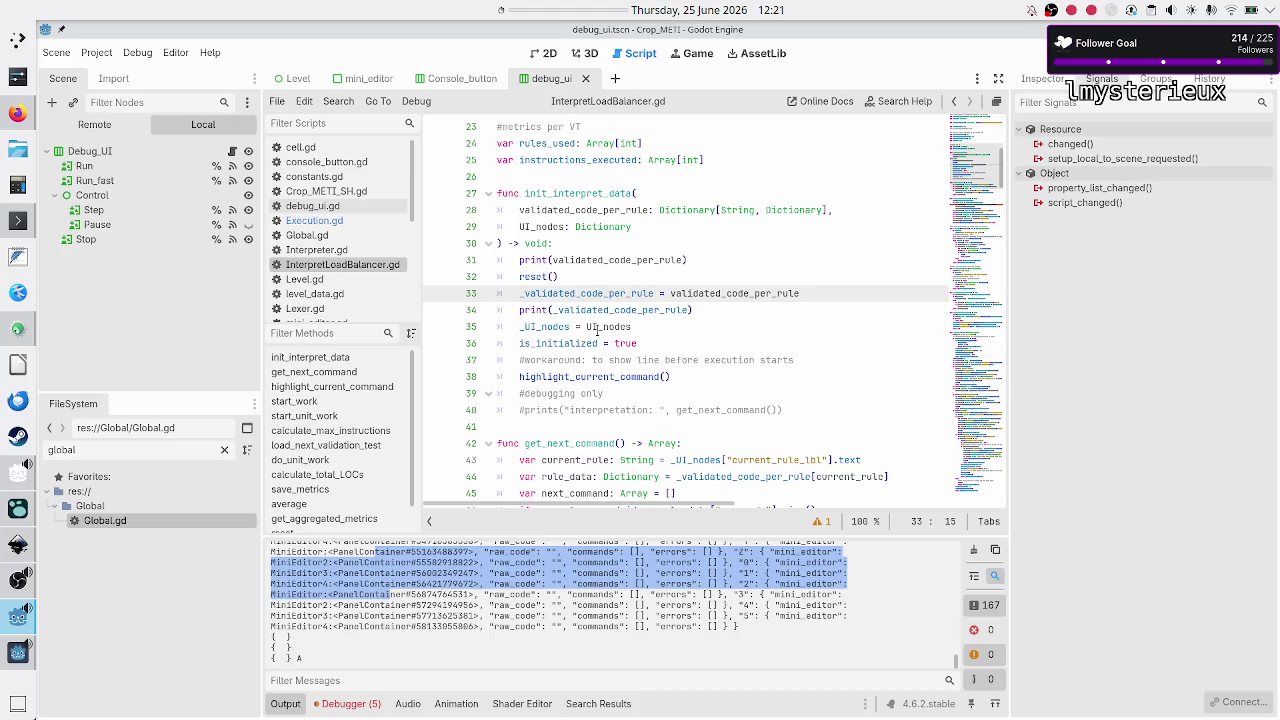
# - Highlight the validated_code_per_rule prints on lines 31 and 34, then scroll to highlight_current_command
pyautogui.doubleClick(555, 260)
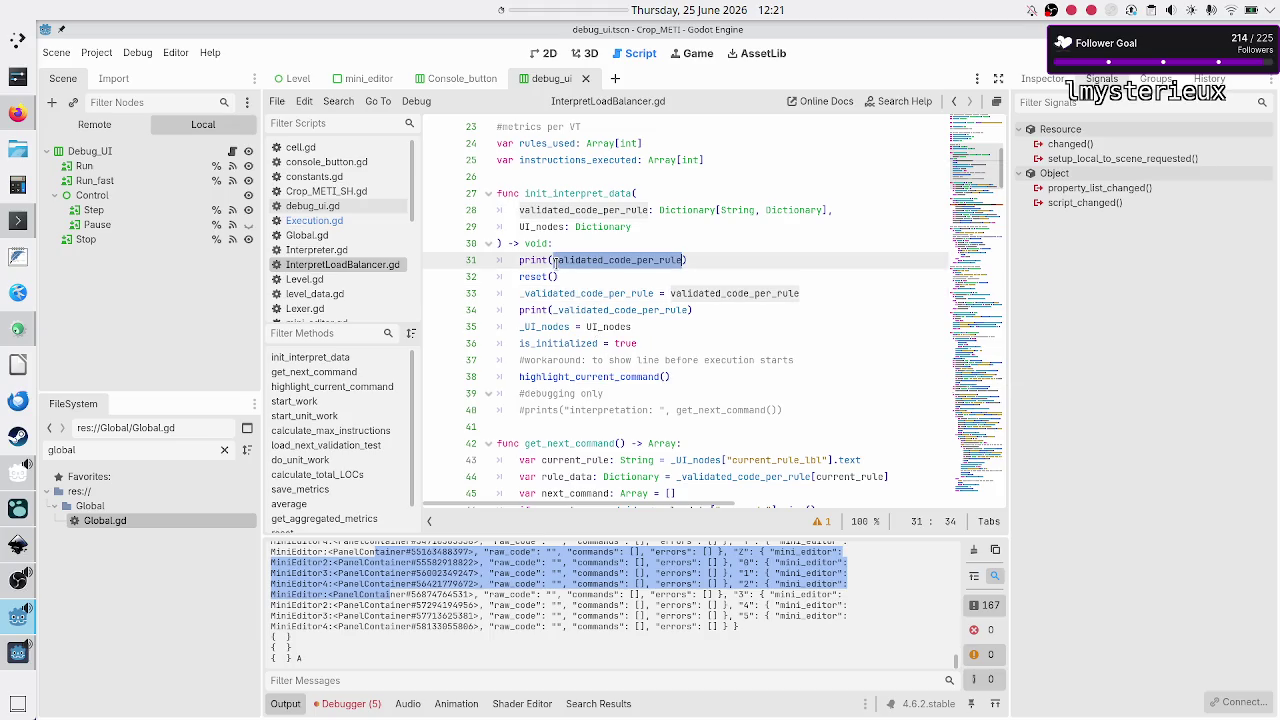
pyautogui.doubleClick(577, 311)
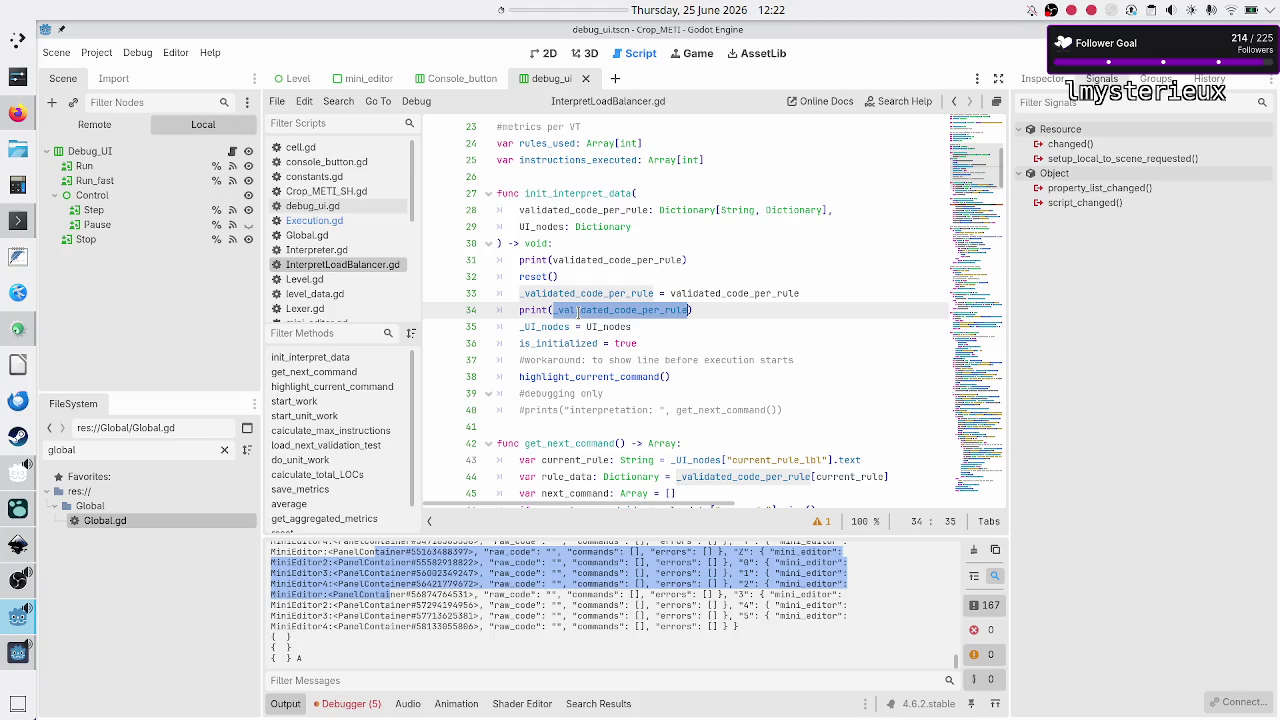
pyautogui.scroll(-4, 580, 315)
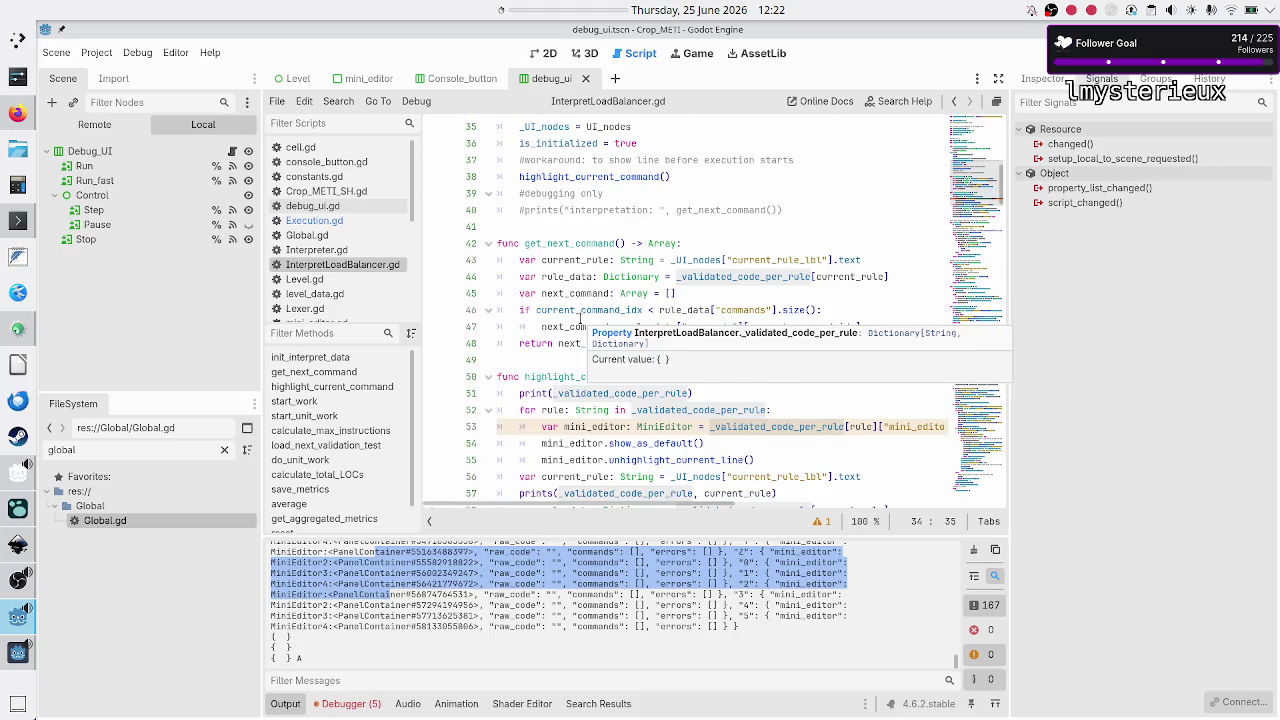
pyautogui.scroll(-2, 580, 315)
# - Delete the print(_validated_code_per_rule) and prints debug lines in highlight_current_command and save
pyautogui.click(737, 280)
pyautogui.press('Right')
pyautogui.hotkey('shift', 'End')
pyautogui.press('BackSpace')
pyautogui.press('BackSpace')
pyautogui.press('Down')
pyautogui.press('Down')
pyautogui.press('Down')
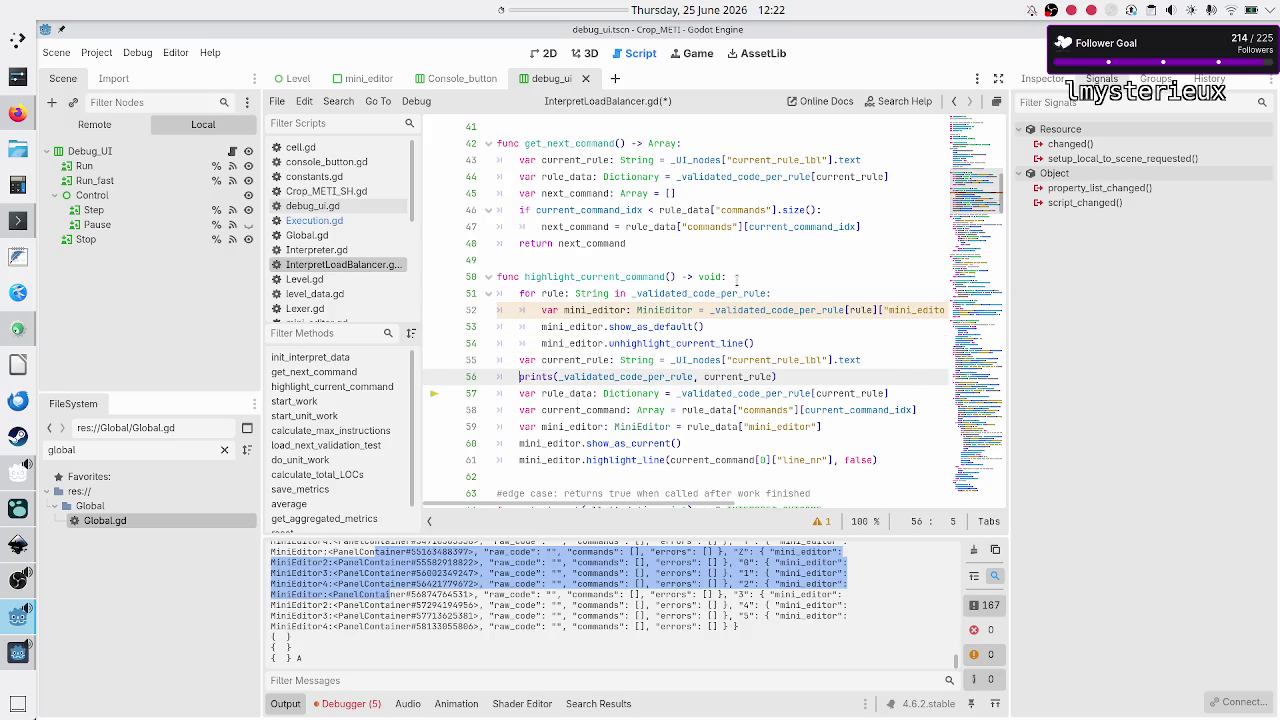
pyautogui.hotkey('shift', 'End')
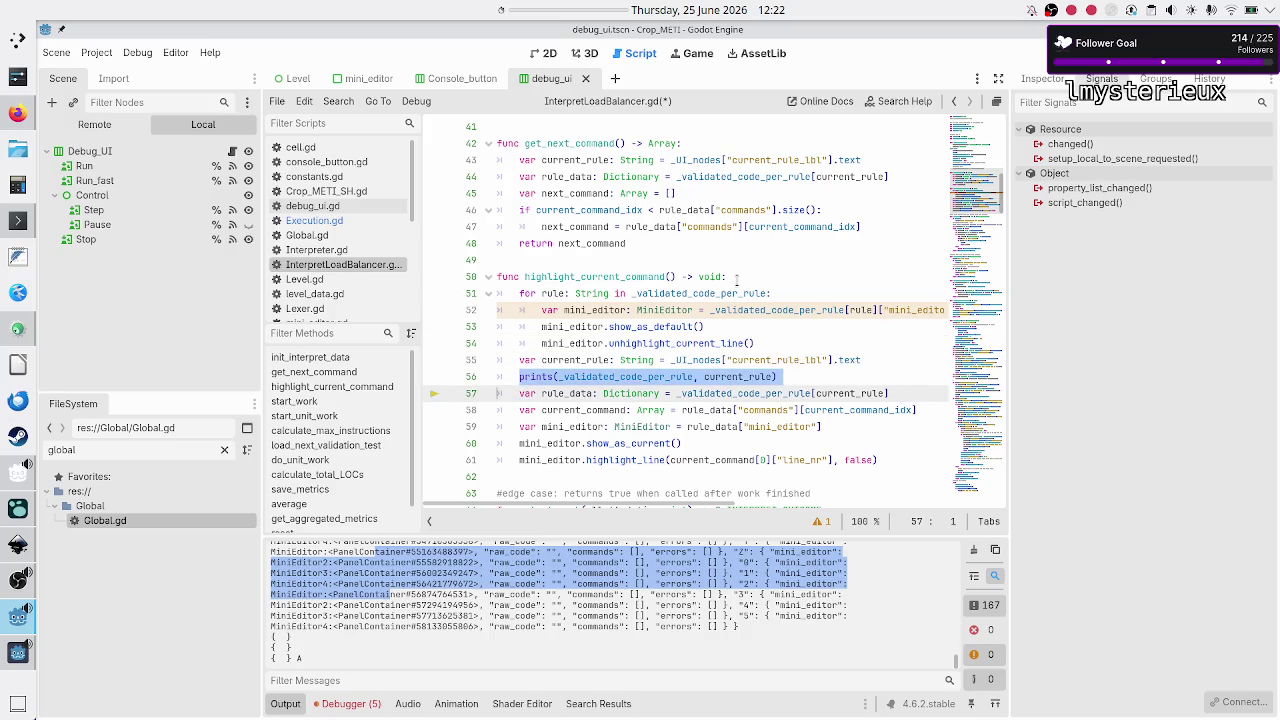
pyautogui.press('BackSpace')
pyautogui.press('BackSpace')
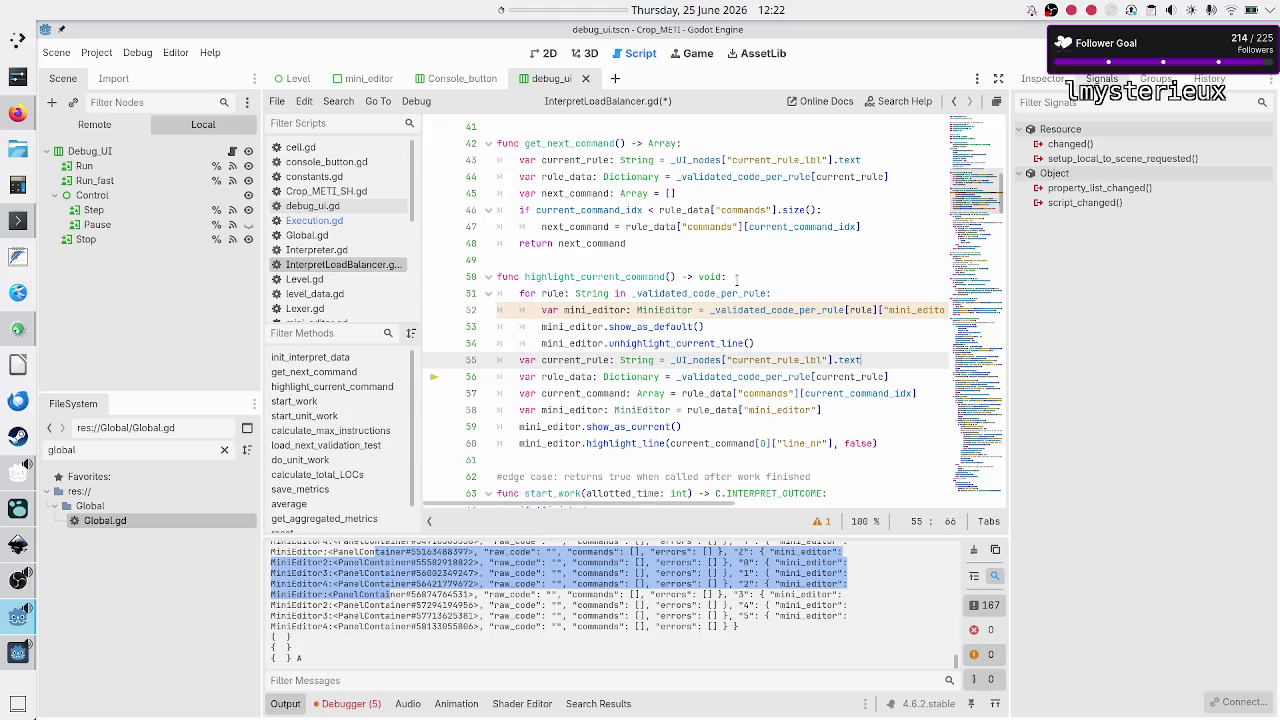
pyautogui.hotkey('ctrl', 's')
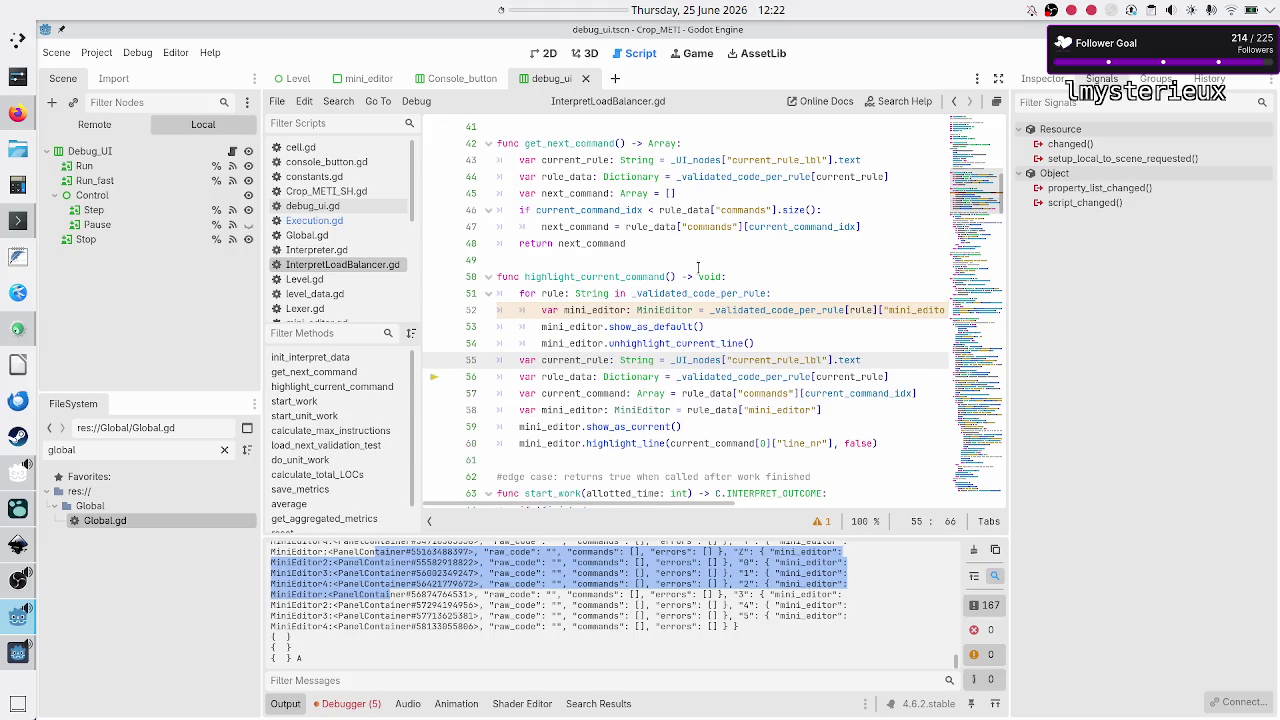
pyautogui.scroll(-15, 642, 248)
pyautogui.scroll(-20, 642, 248)
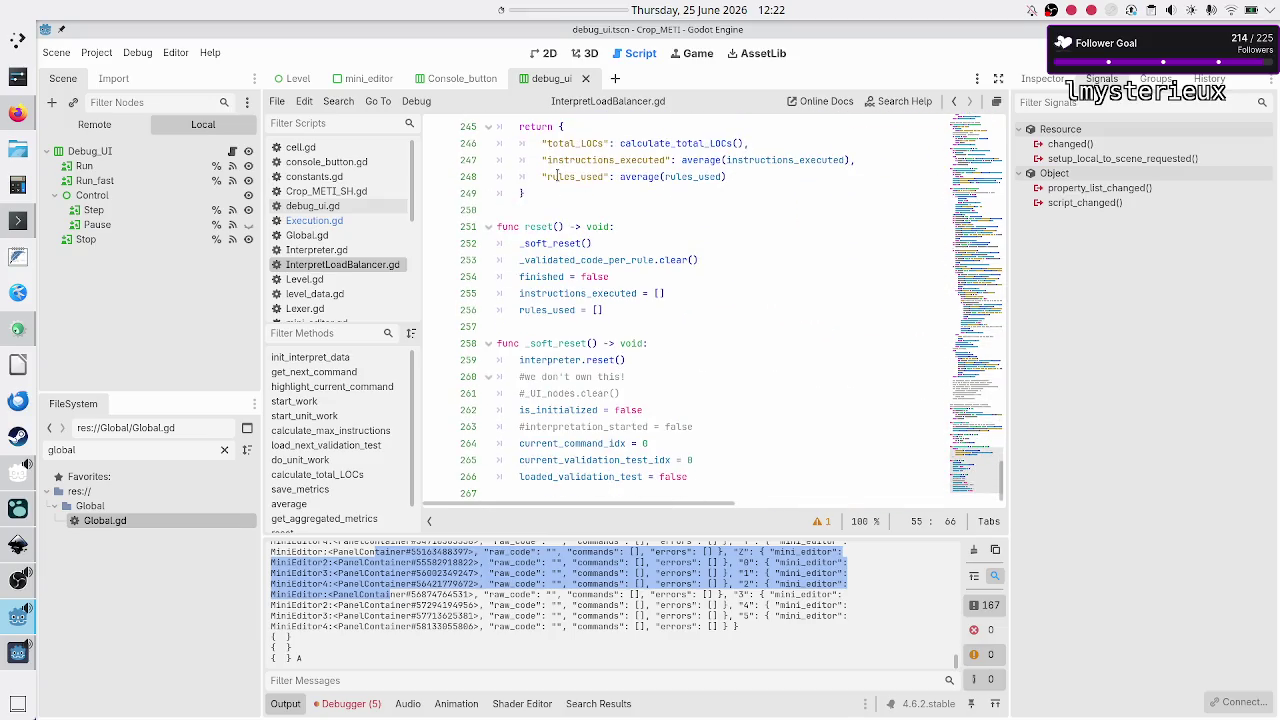
# - Review reset() by marking its clear() and finished = false lines, then switch to Execution.gd
pyautogui.doubleClick(570, 260)
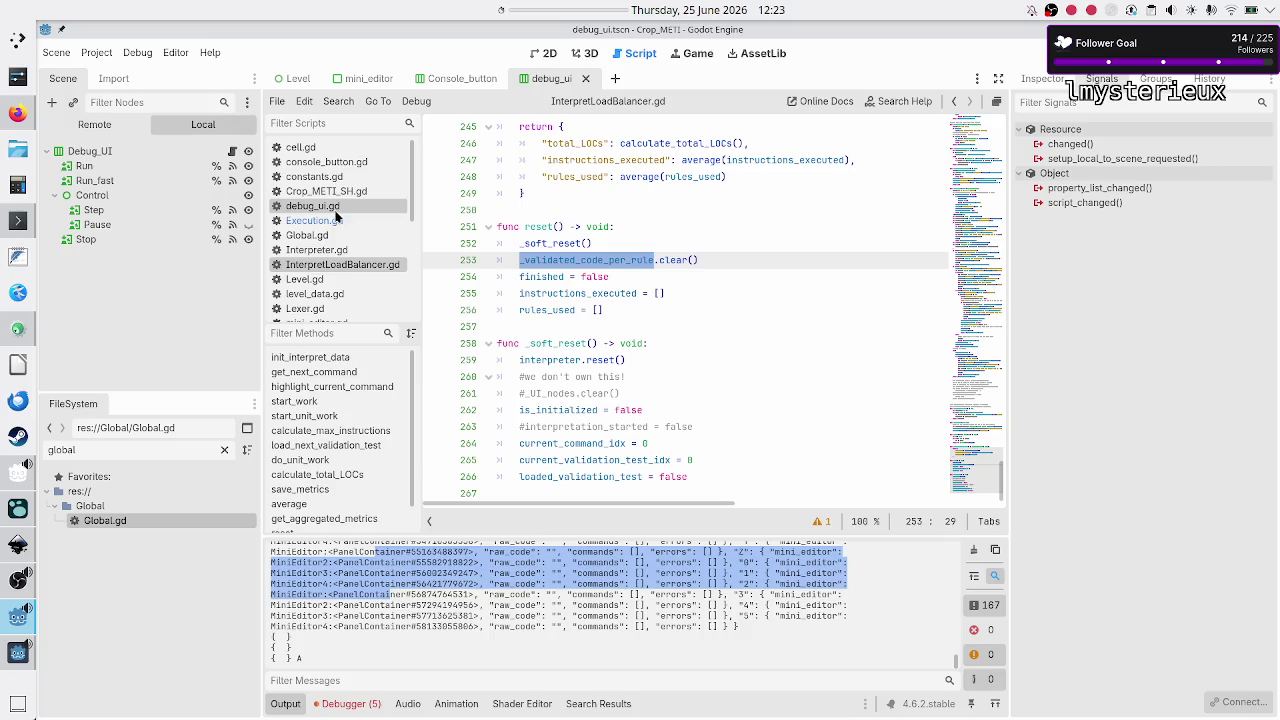
pyautogui.click(537, 259)
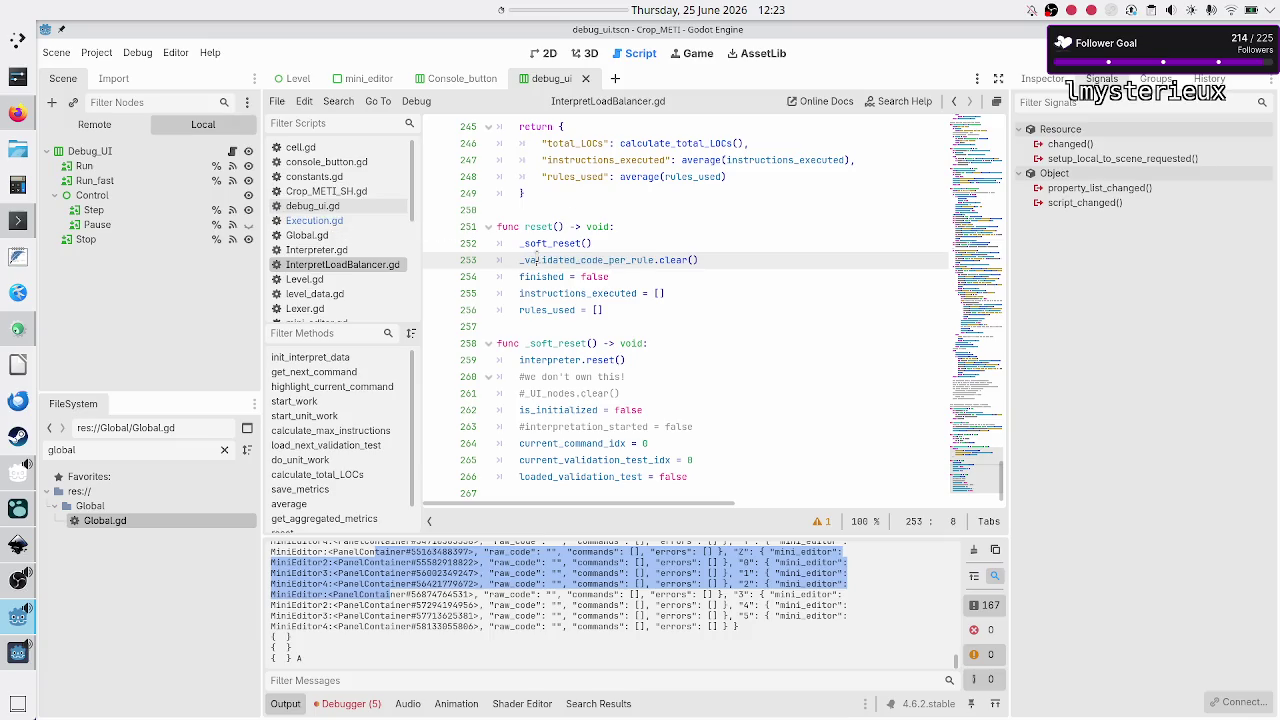
pyautogui.moveTo(537, 259); pyautogui.dragTo(714, 270)
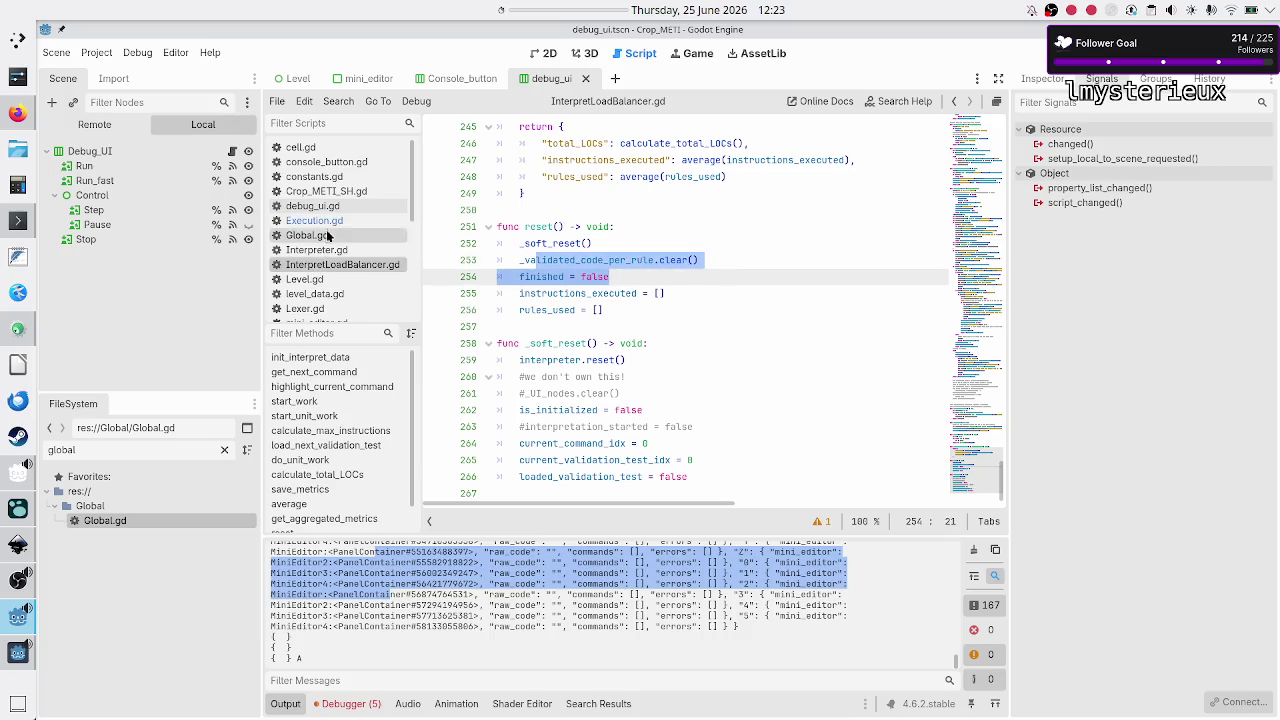
pyautogui.click(314, 220)
pyautogui.scroll(-20, 578, 310)
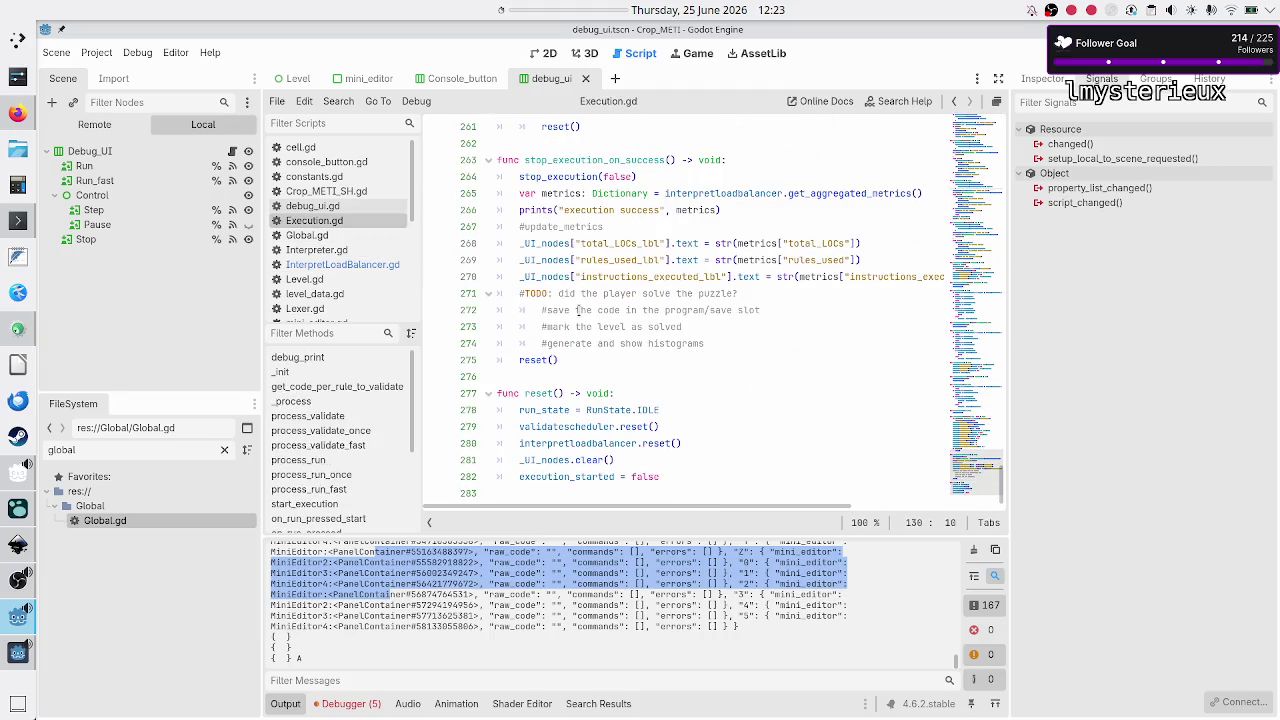
# - Trace the interpretloadbalancer.reset() call on line 280 back to InterpretLoadBalancer.gd's reset function
pyautogui.scroll(1, 578, 310)
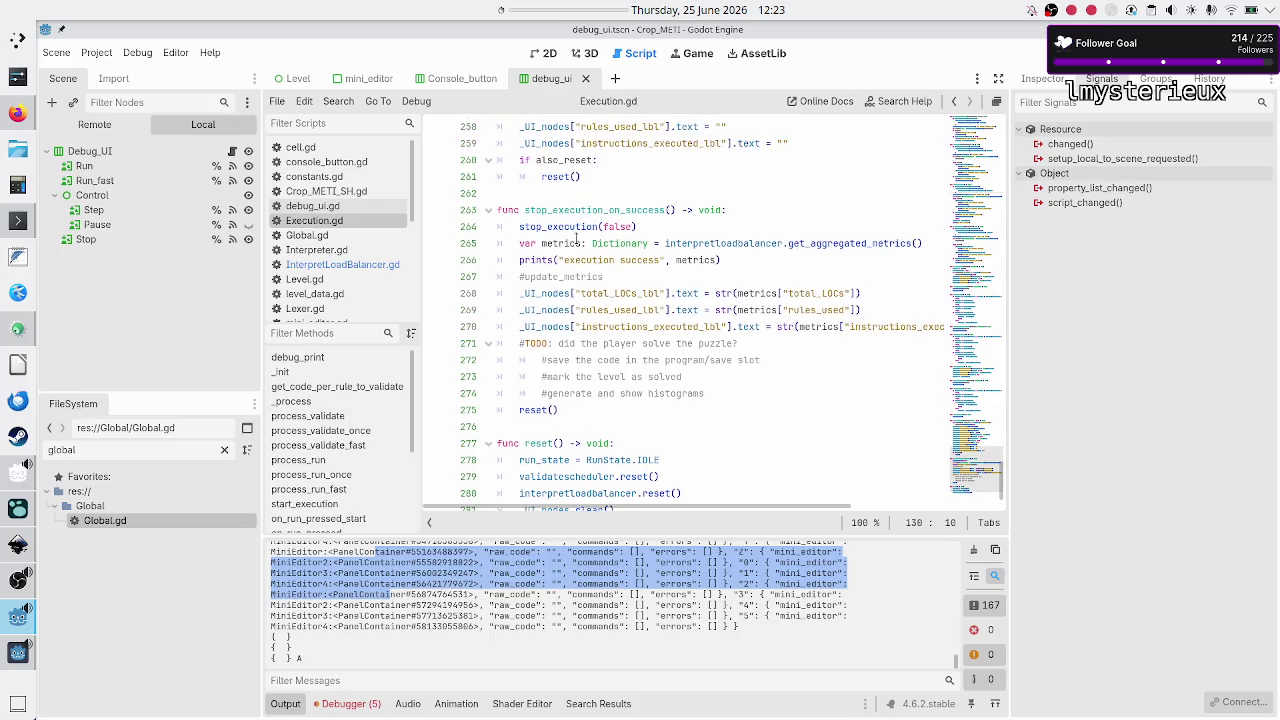
pyautogui.scroll(5, 578, 300)
pyautogui.scroll(-5, 577, 250)
pyautogui.doubleClick(540, 409)
pyautogui.scroll(-1, 600, 410)
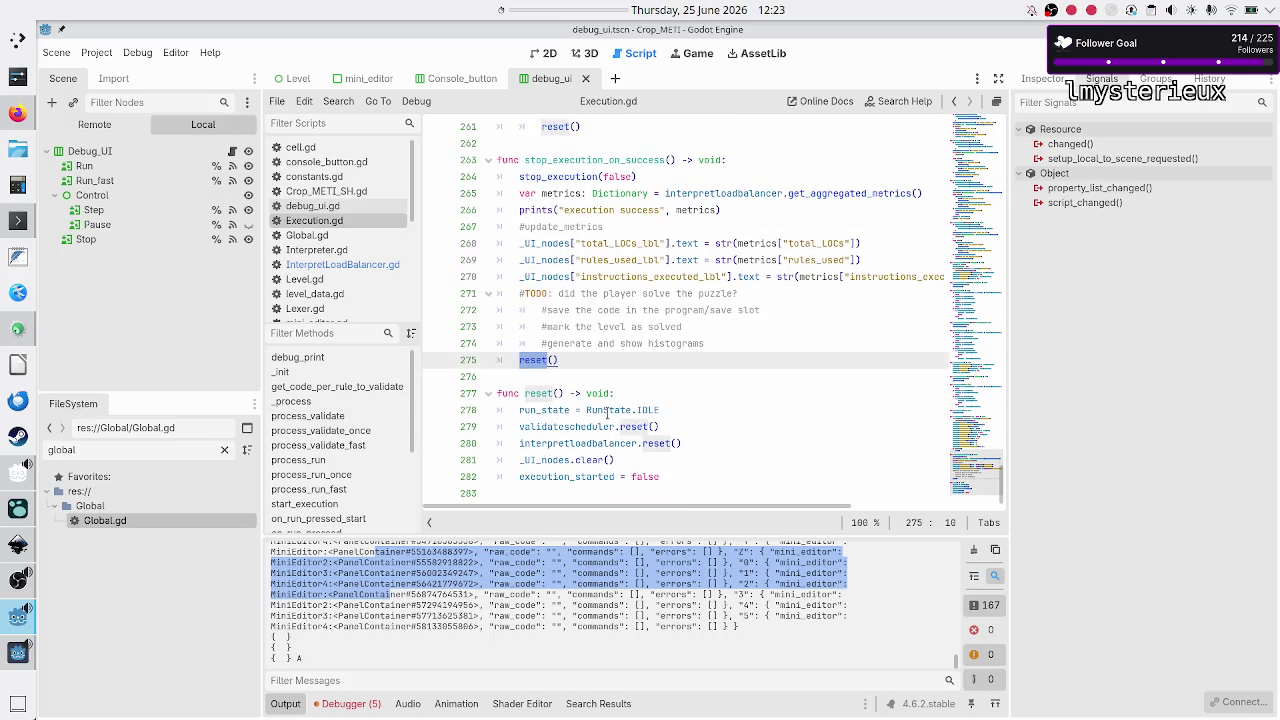
pyautogui.doubleClick(576, 443)
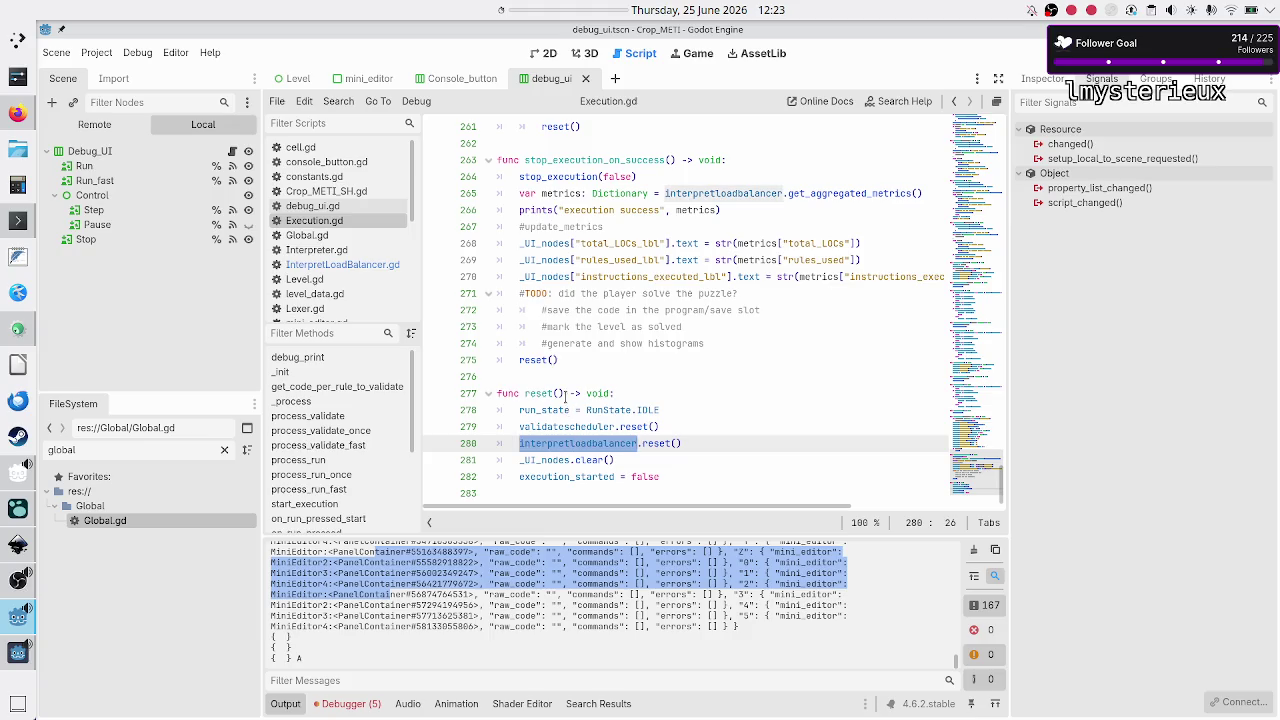
pyautogui.click(370, 264)
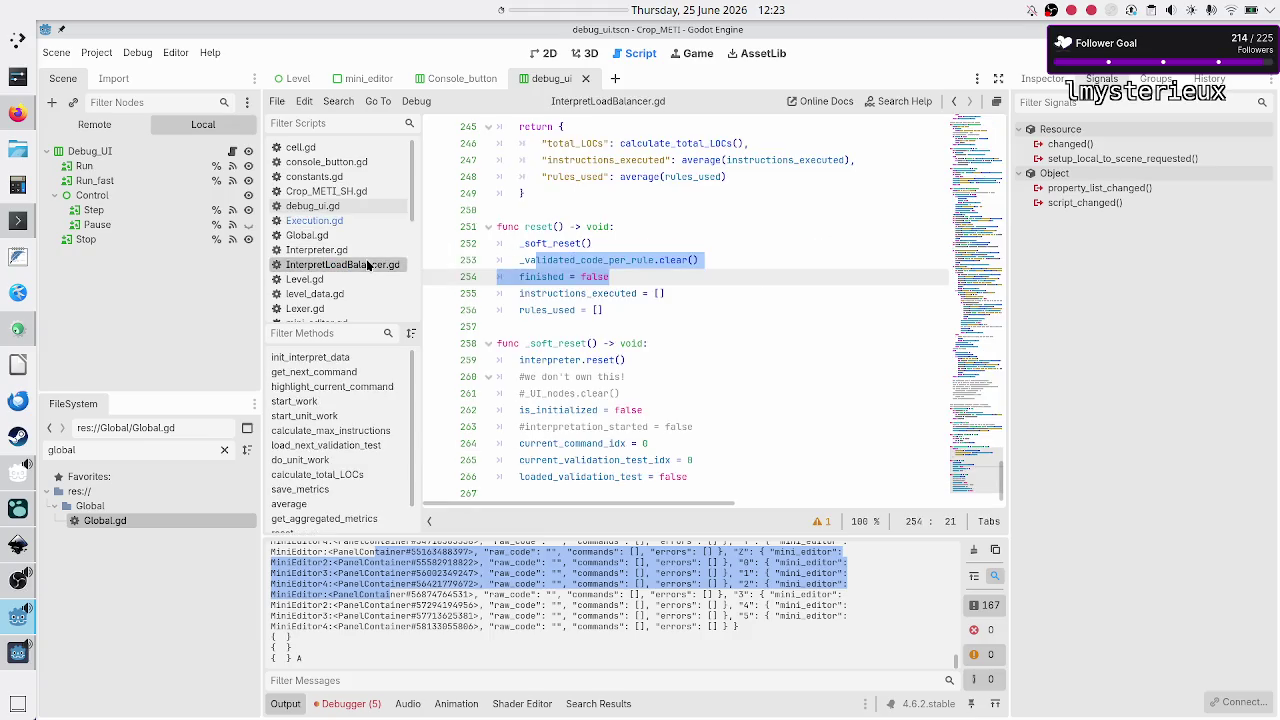
pyautogui.click(627, 328)
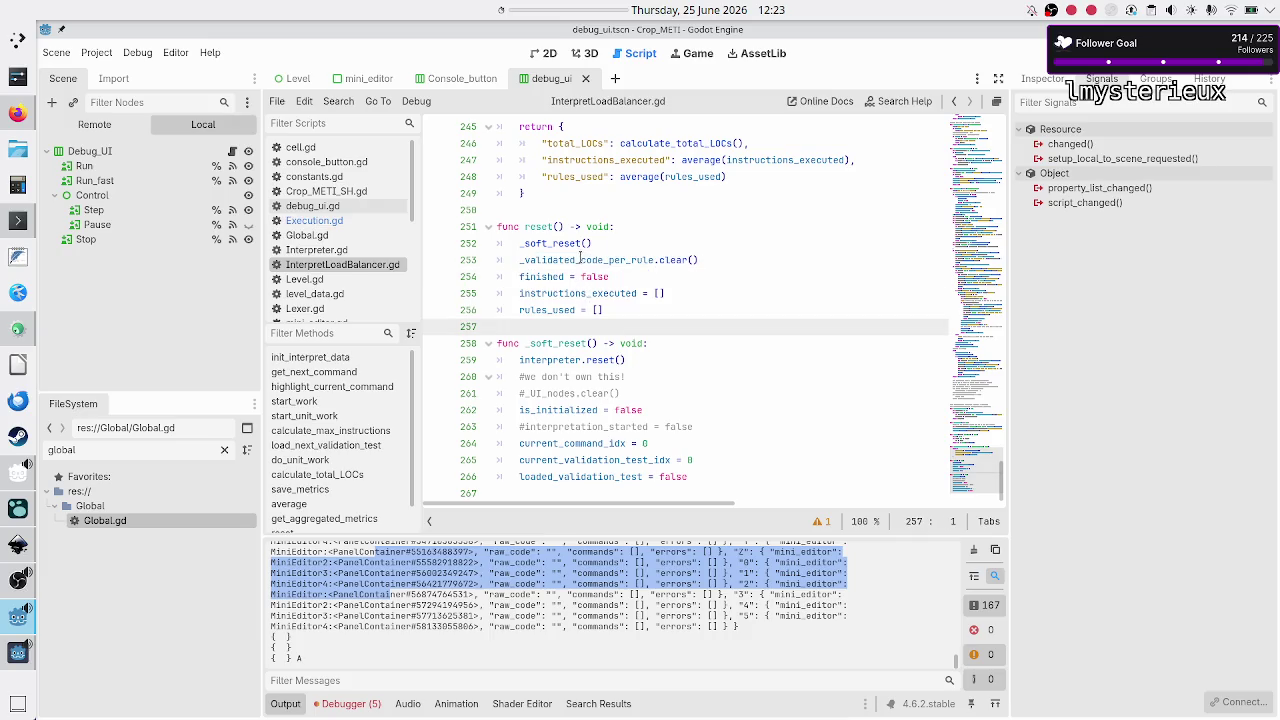
pyautogui.doubleClick(580, 259)
pyautogui.click(702, 259)
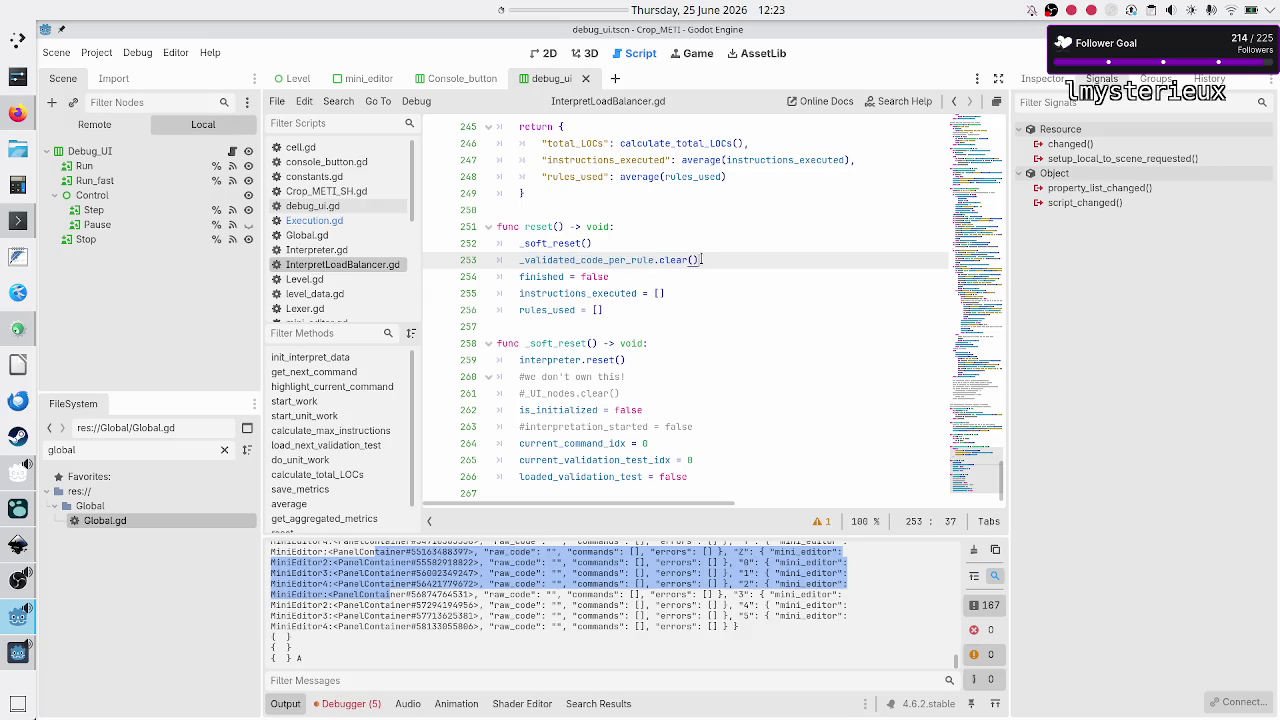
pyautogui.moveTo(702, 259); pyautogui.dragTo(520, 260)
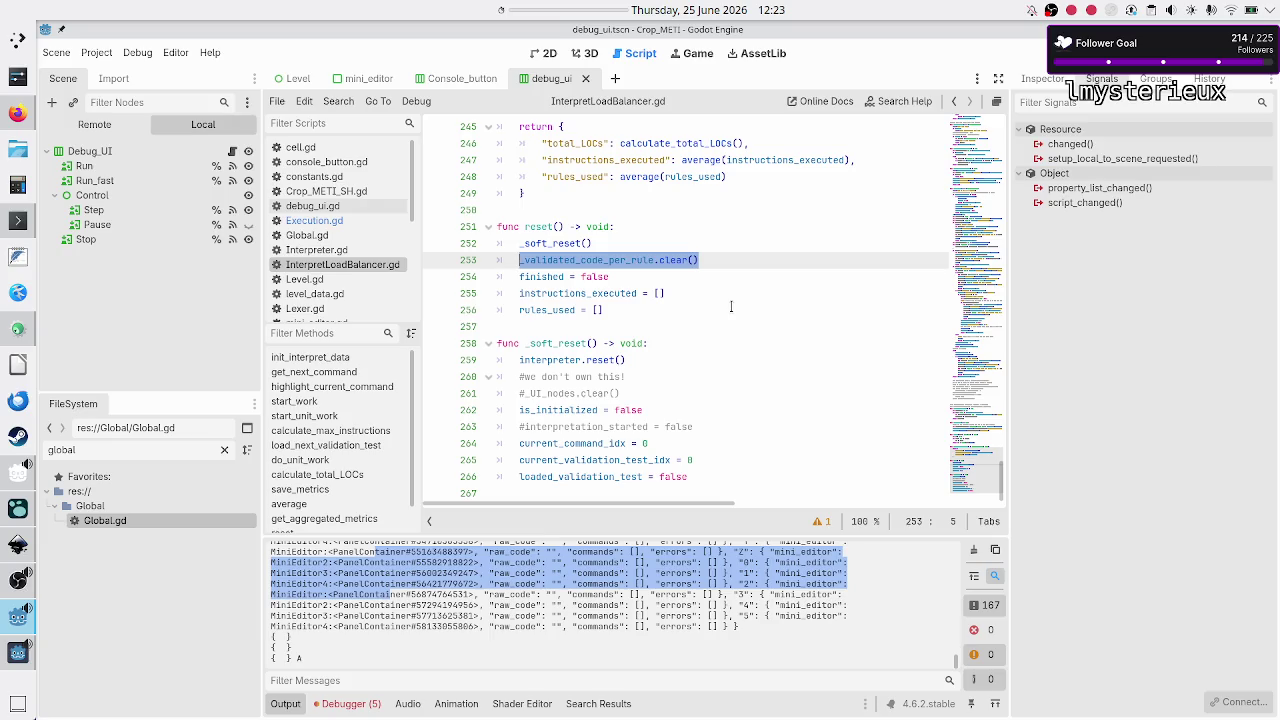
pyautogui.moveTo(708, 260); pyautogui.dragTo(518, 260)
# - In Firefox, glance at the Faeria Twitch tab and today's date, then go to Discord
pyautogui.click(18, 113)
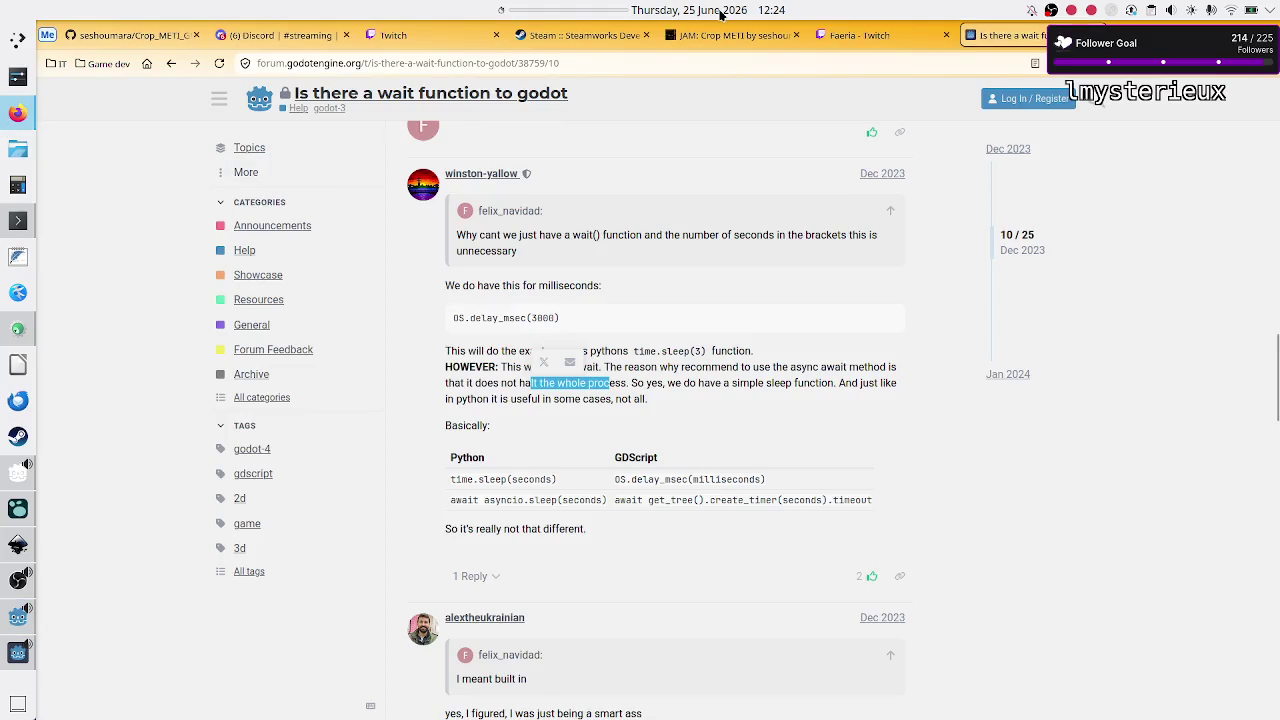
pyautogui.click(858, 35)
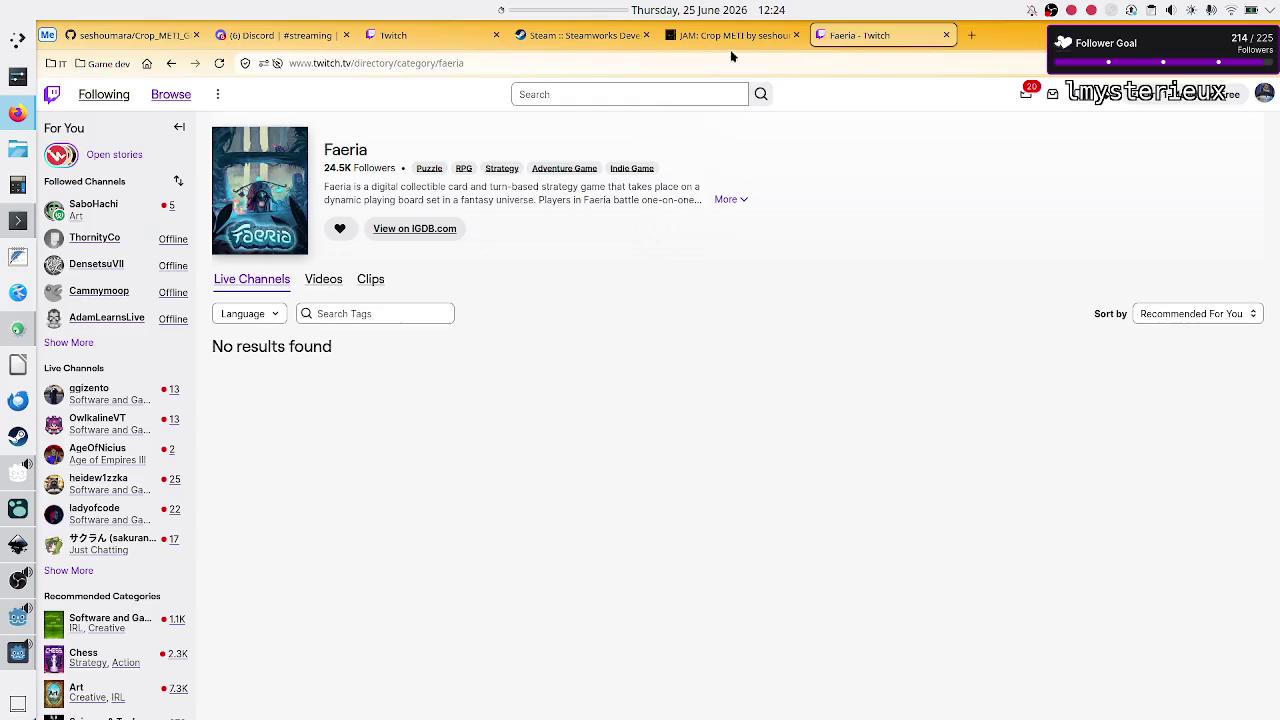
pyautogui.click(777, 10)
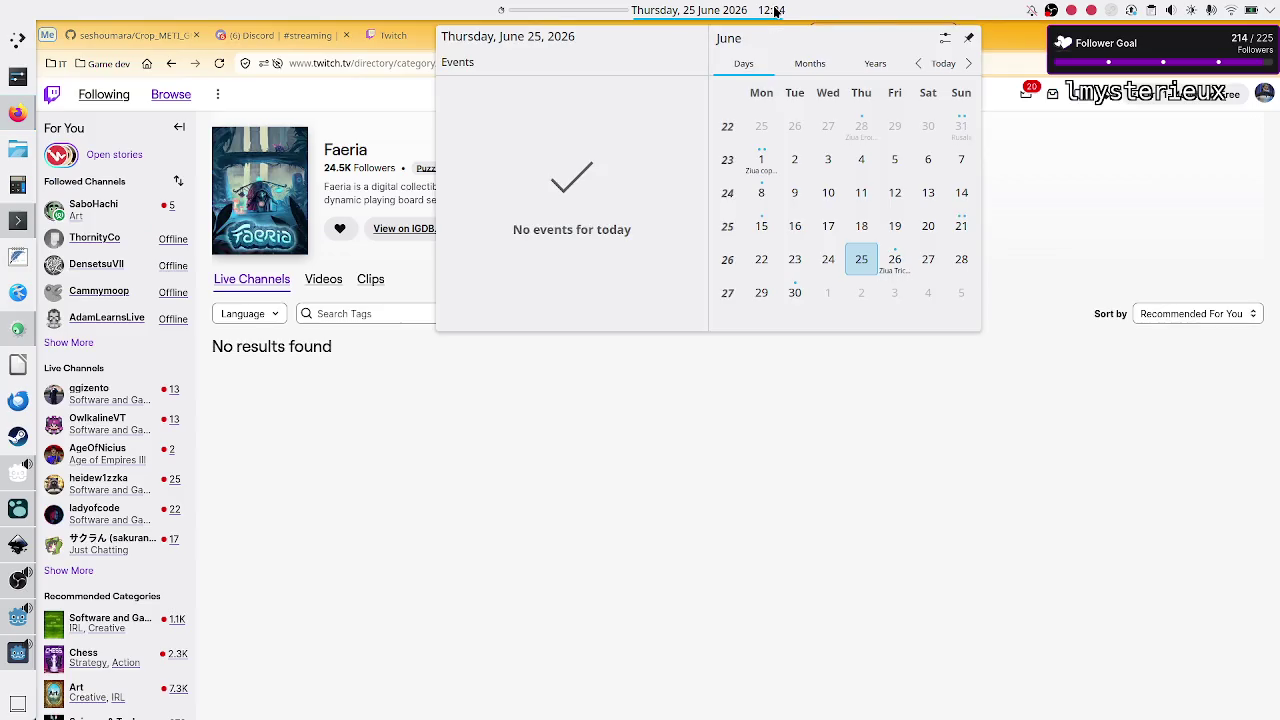
pyautogui.click(777, 10)
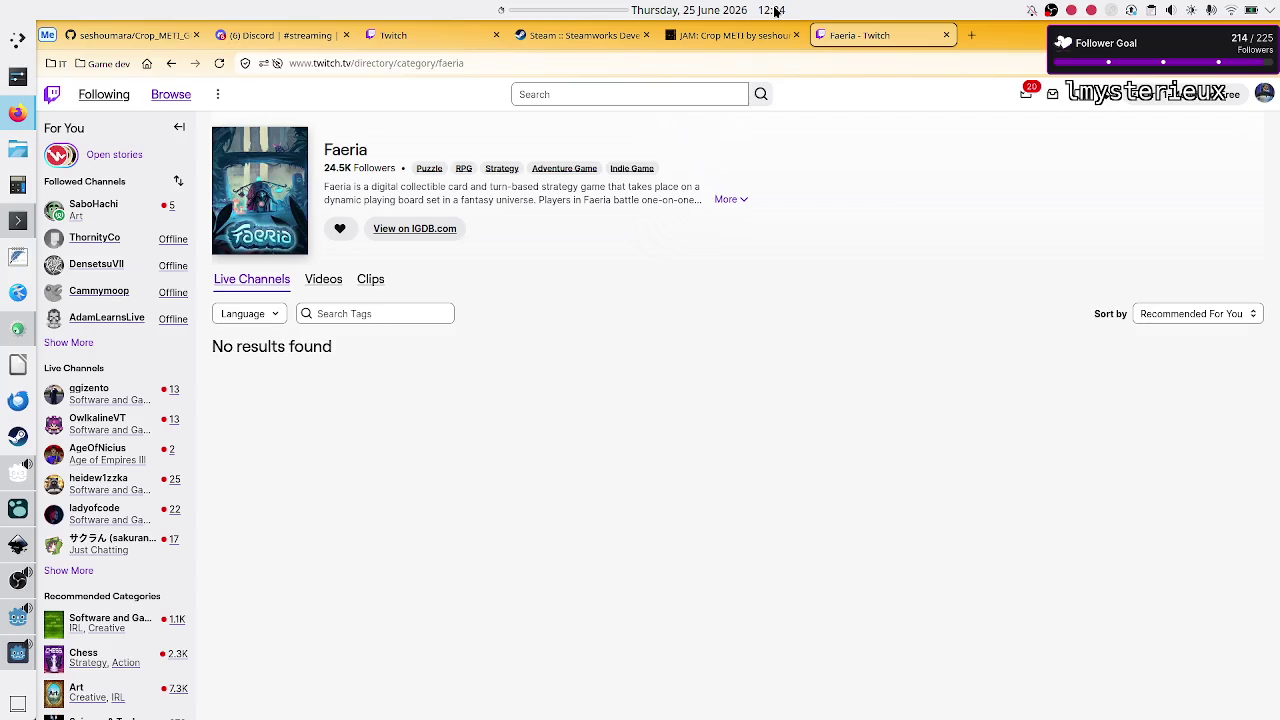
pyautogui.click(300, 40)
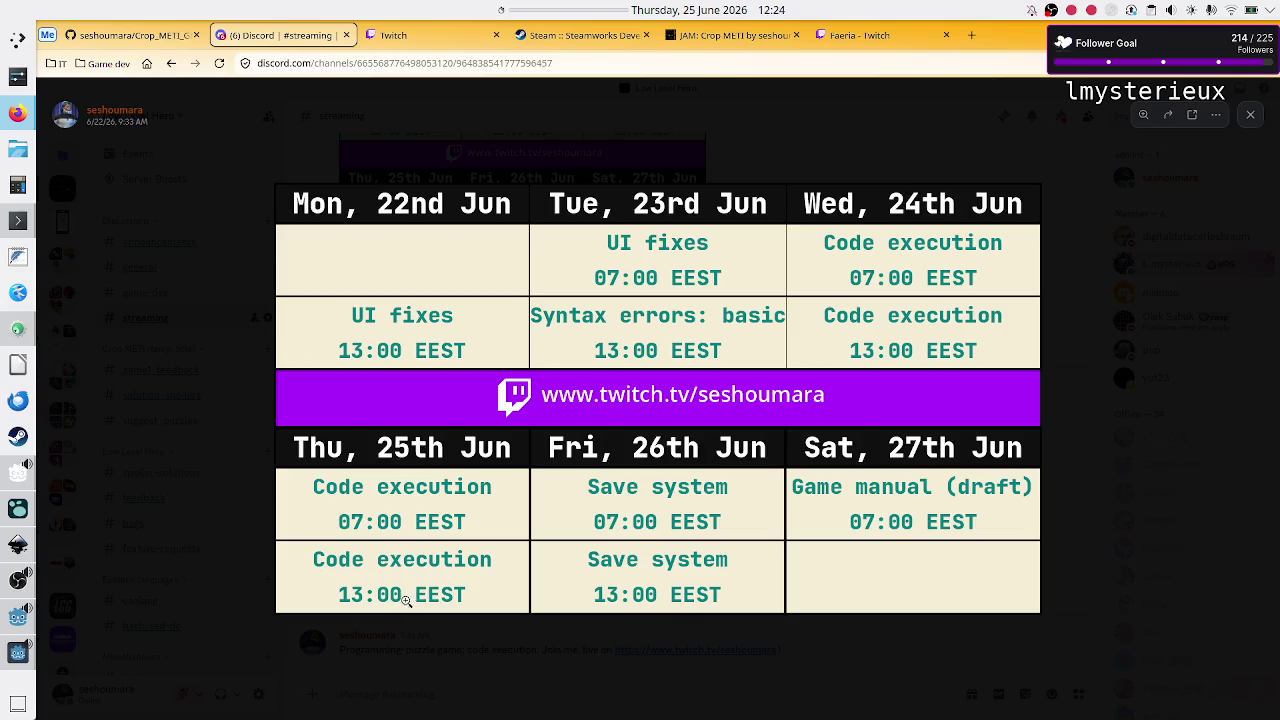
# - Check the calendar, re-enlarge the stream schedule image, then raise the Crop_METI debug game window
pyautogui.click(777, 7)
pyautogui.click(777, 8)
pyautogui.click(700, 11)
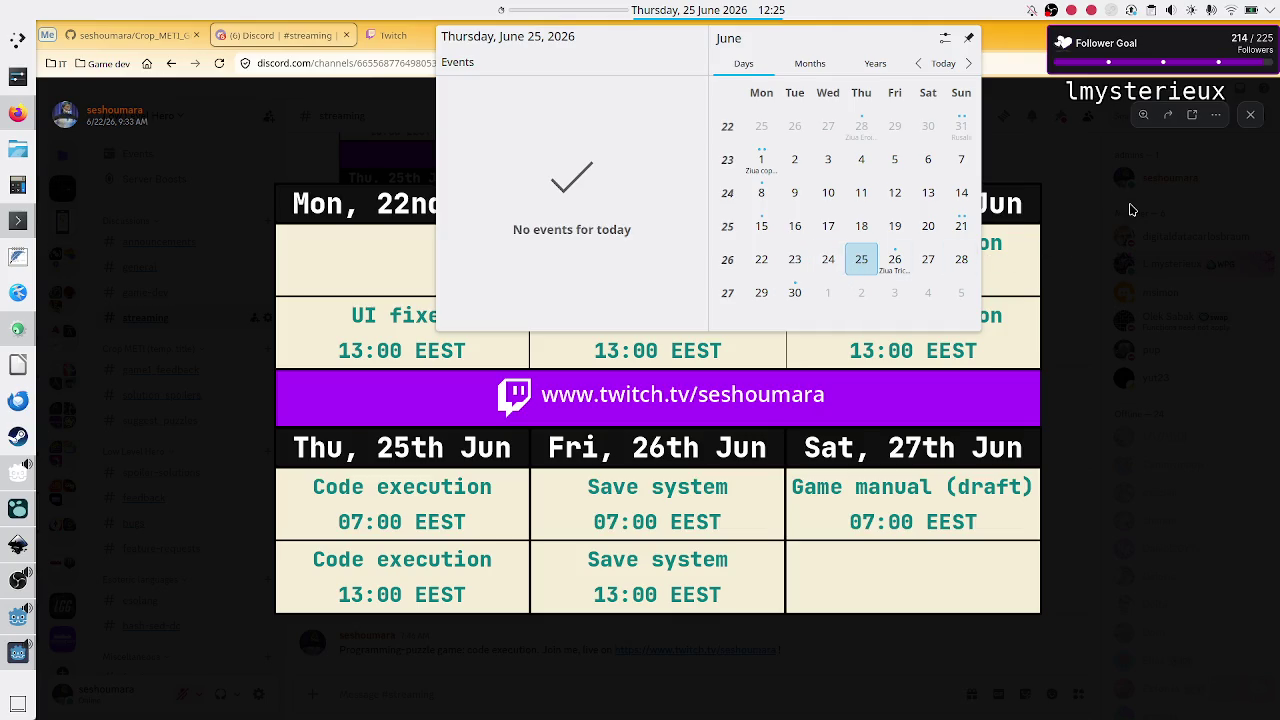
pyautogui.click(1177, 196)
pyautogui.click(1177, 196)
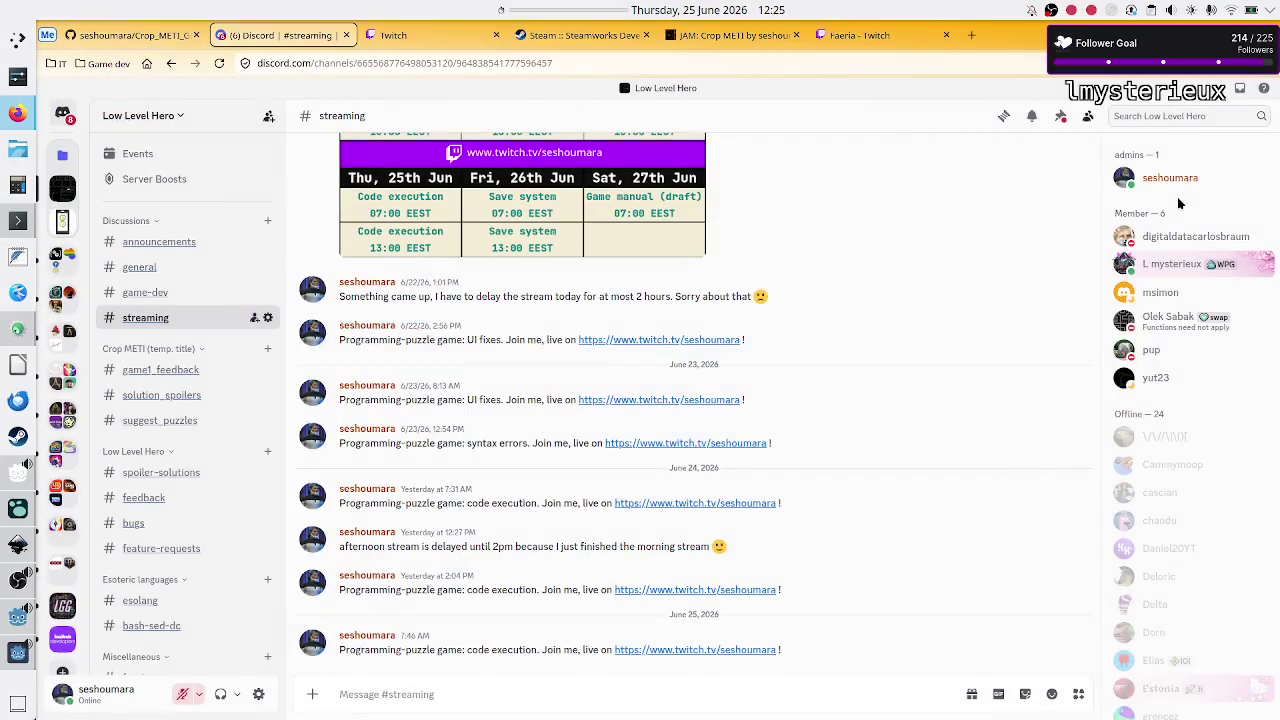
pyautogui.click(624, 187)
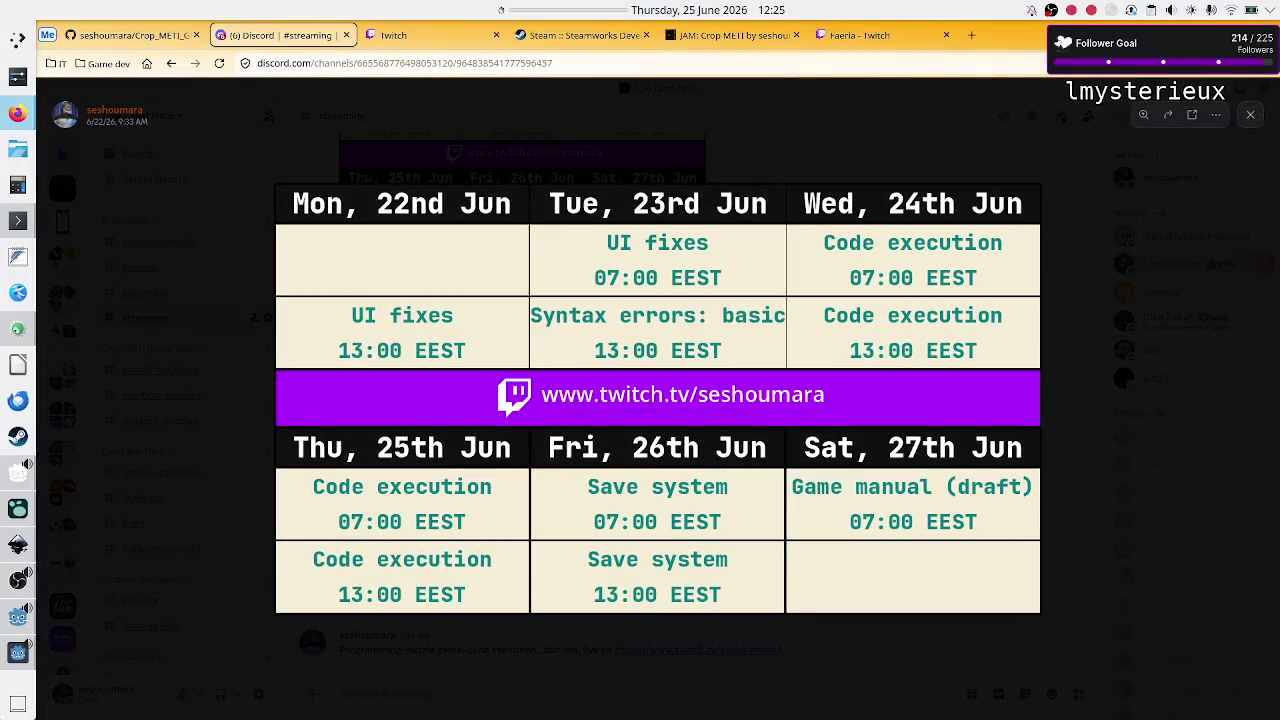
pyautogui.click(18, 652)
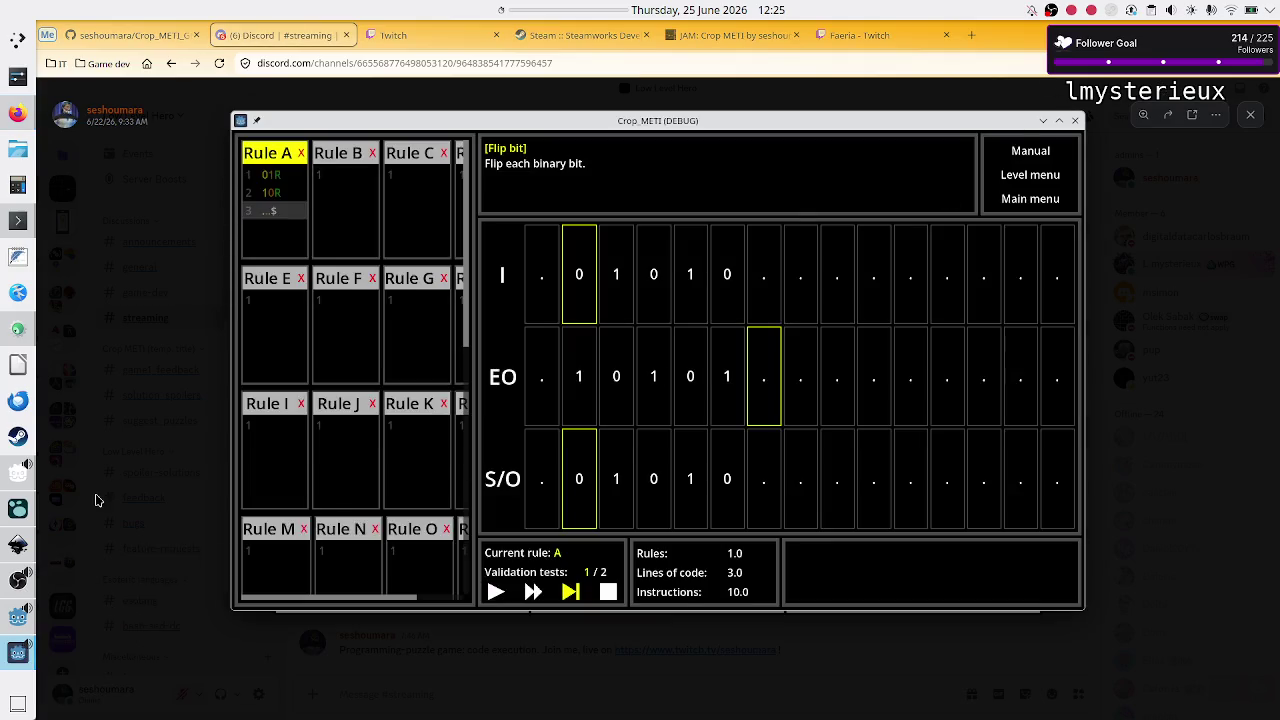
# - Back in the Godot editor, stop the running session and relaunch the game with F5
pyautogui.click(12, 627)
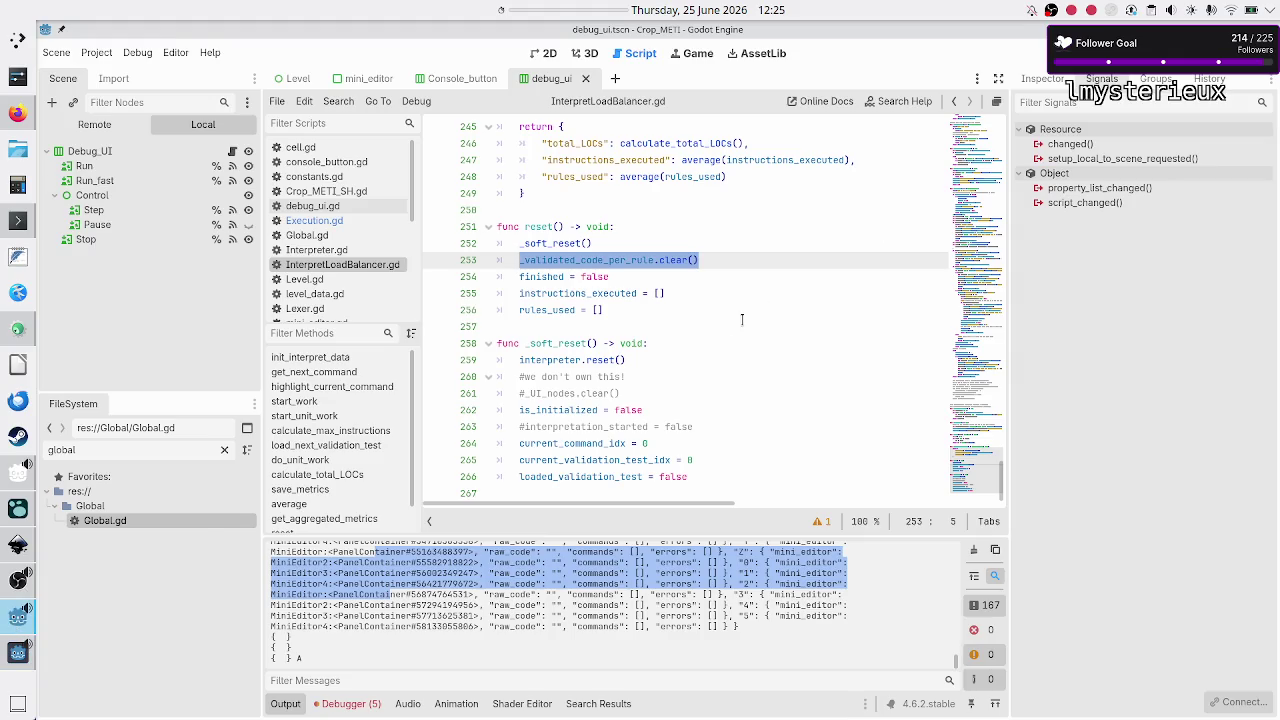
pyautogui.click(854, 241)
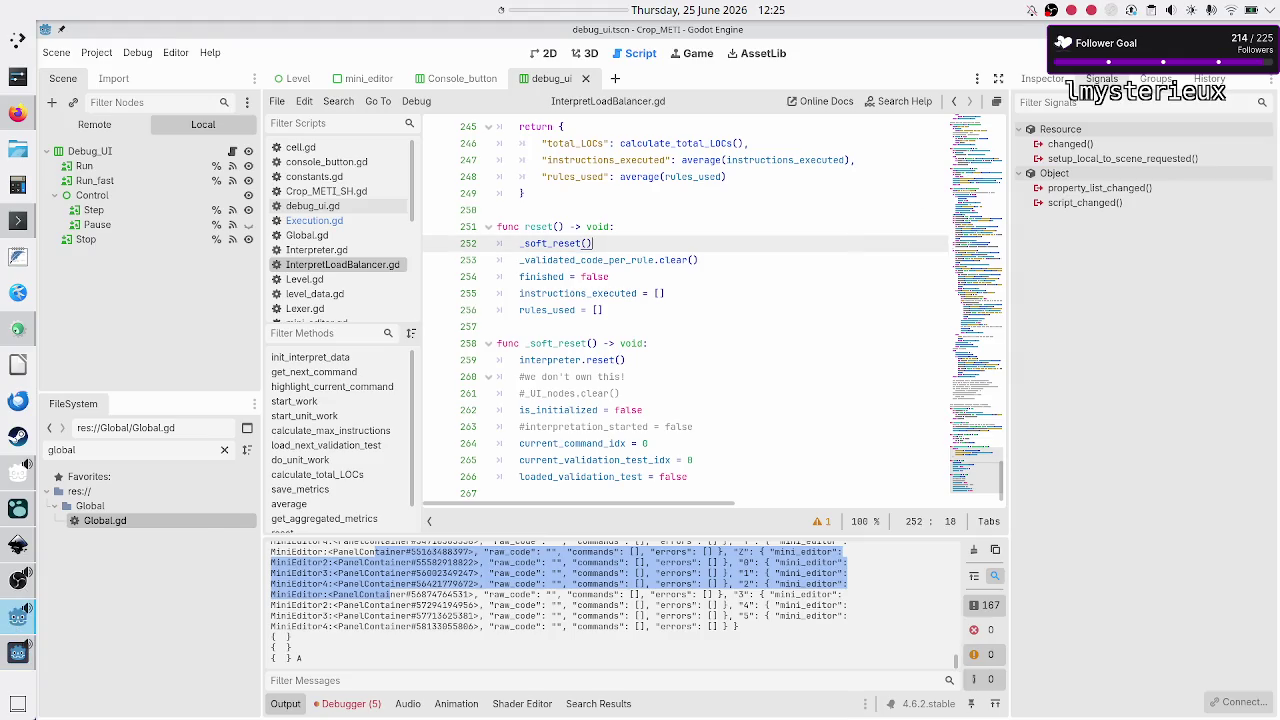
pyautogui.press('F8')
pyautogui.press('F5')
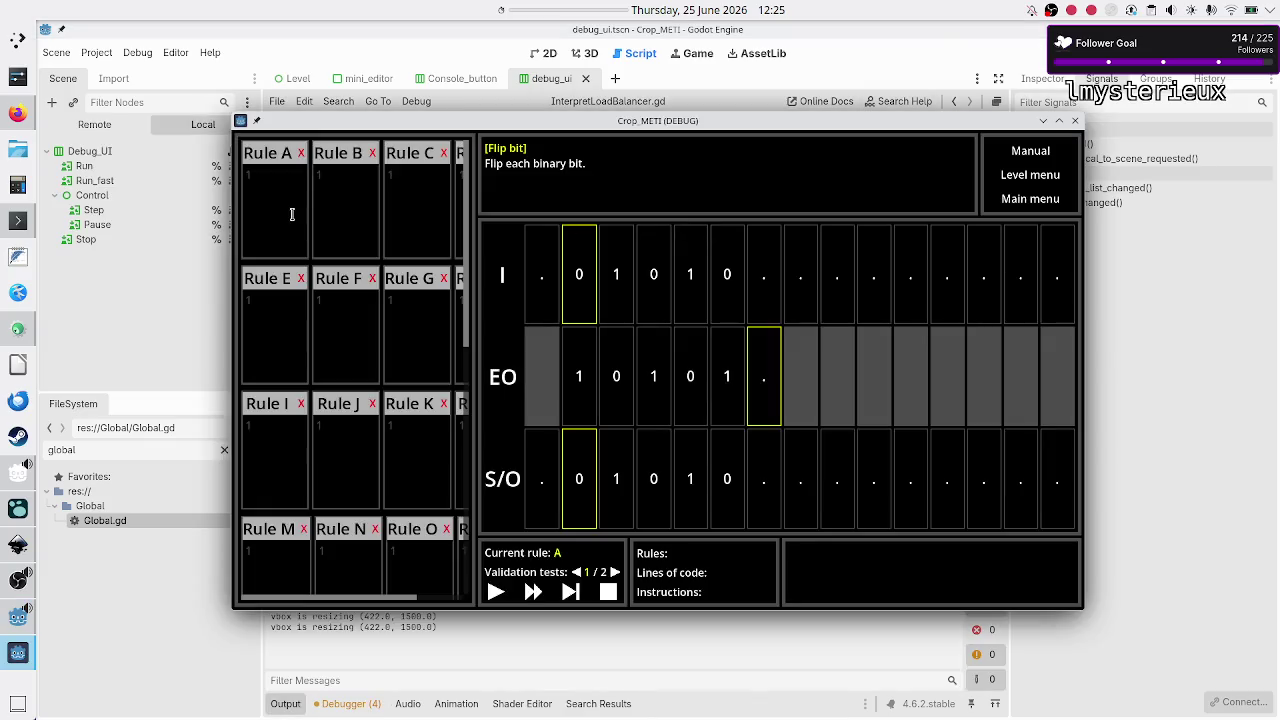
# - Enter 01R, 10R, ..$ into Rule A, fast-run it on Flip bit, then close the game
pyautogui.click(292, 214)
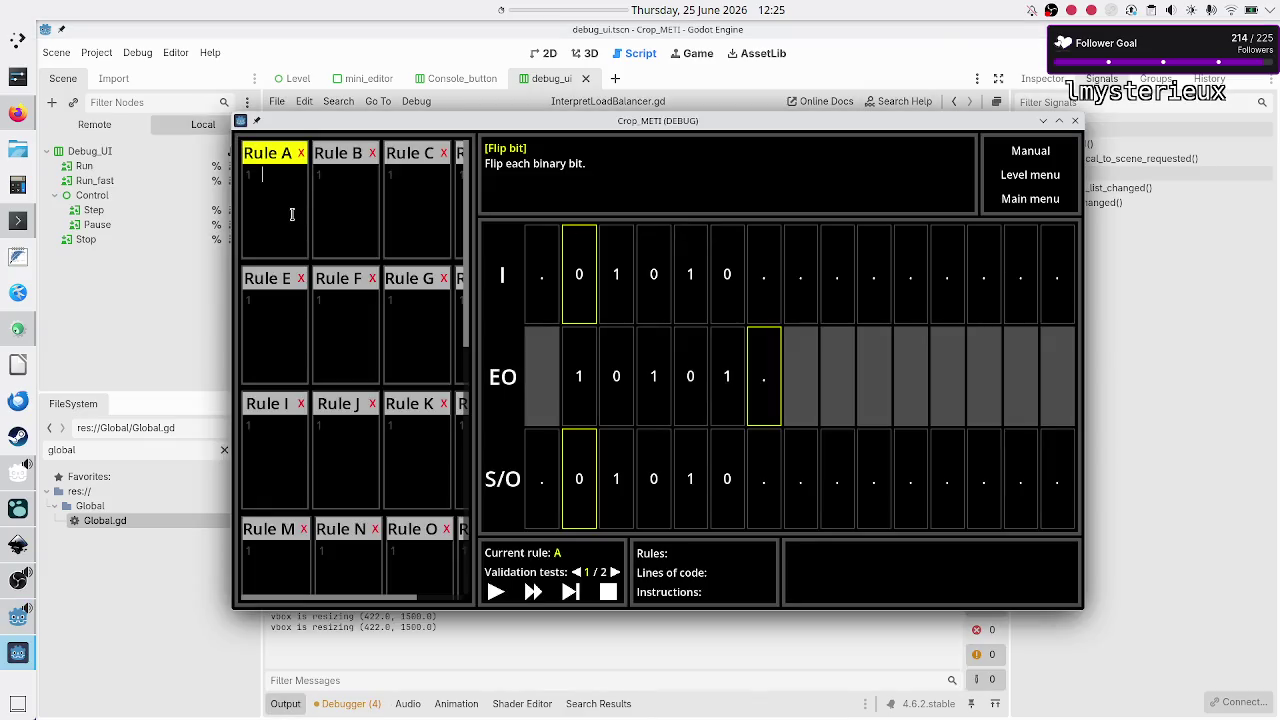
pyautogui.write('per_rule01R')
pyautogui.press('Return')
pyautogui.write('0R ')
pyautogui.write('..$')
pyautogui.click(534, 592)
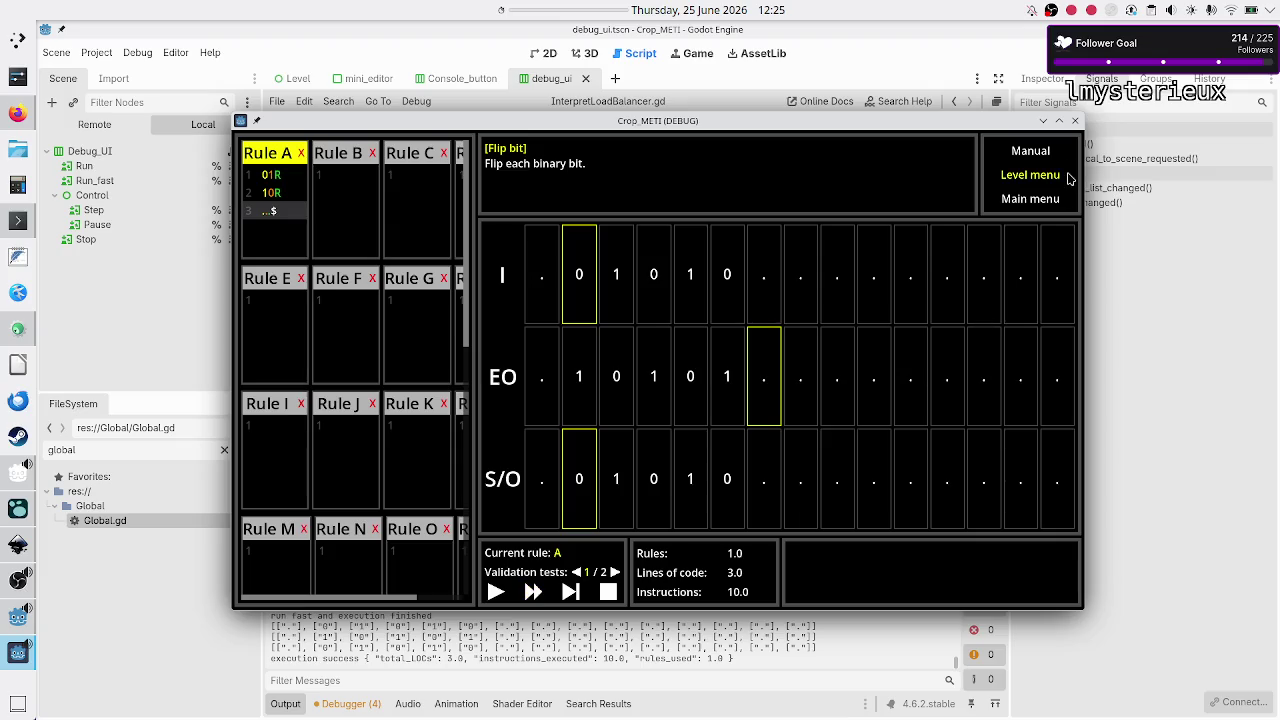
pyautogui.press('F8')
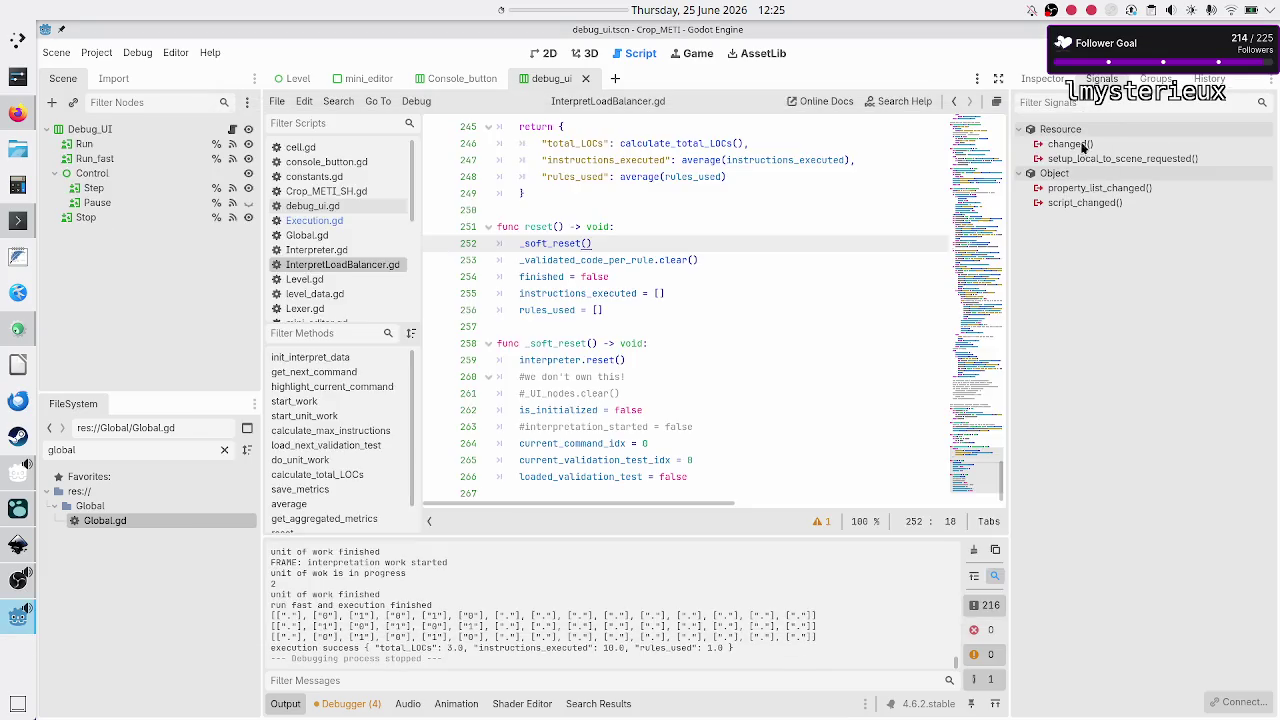
pyautogui.hotkey('alt', 'Tab')
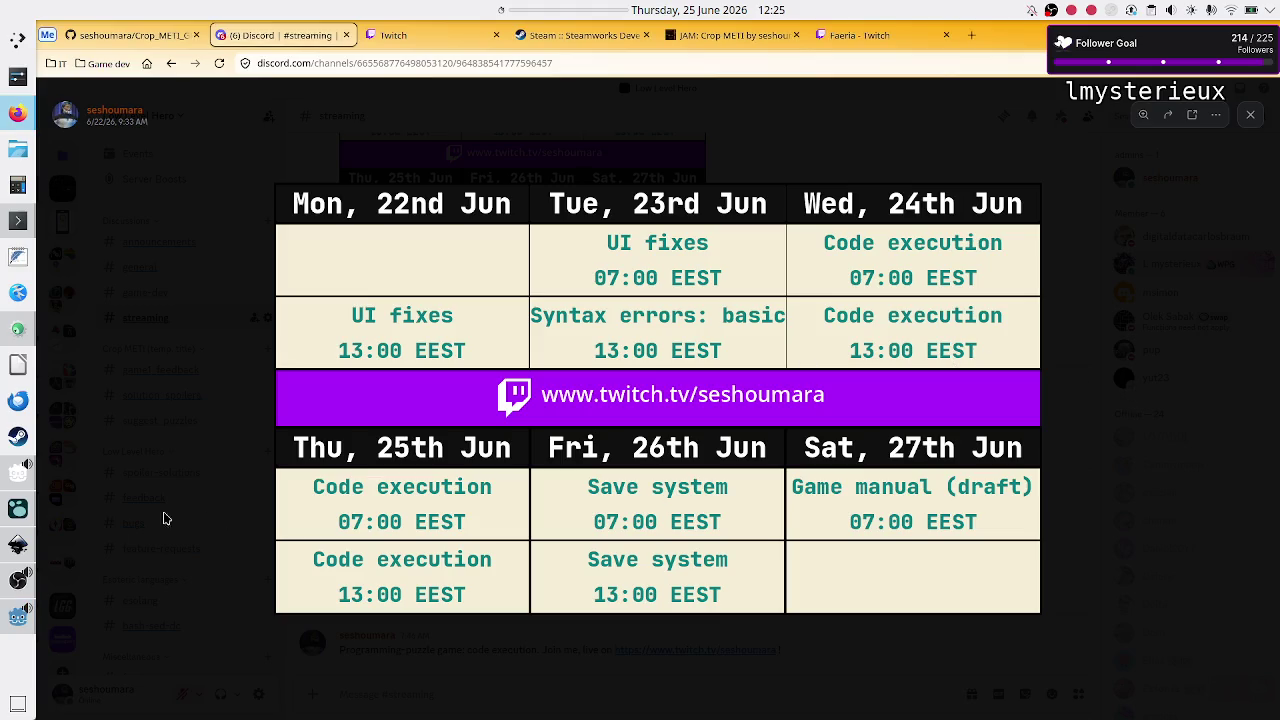
pyautogui.click(14, 517)
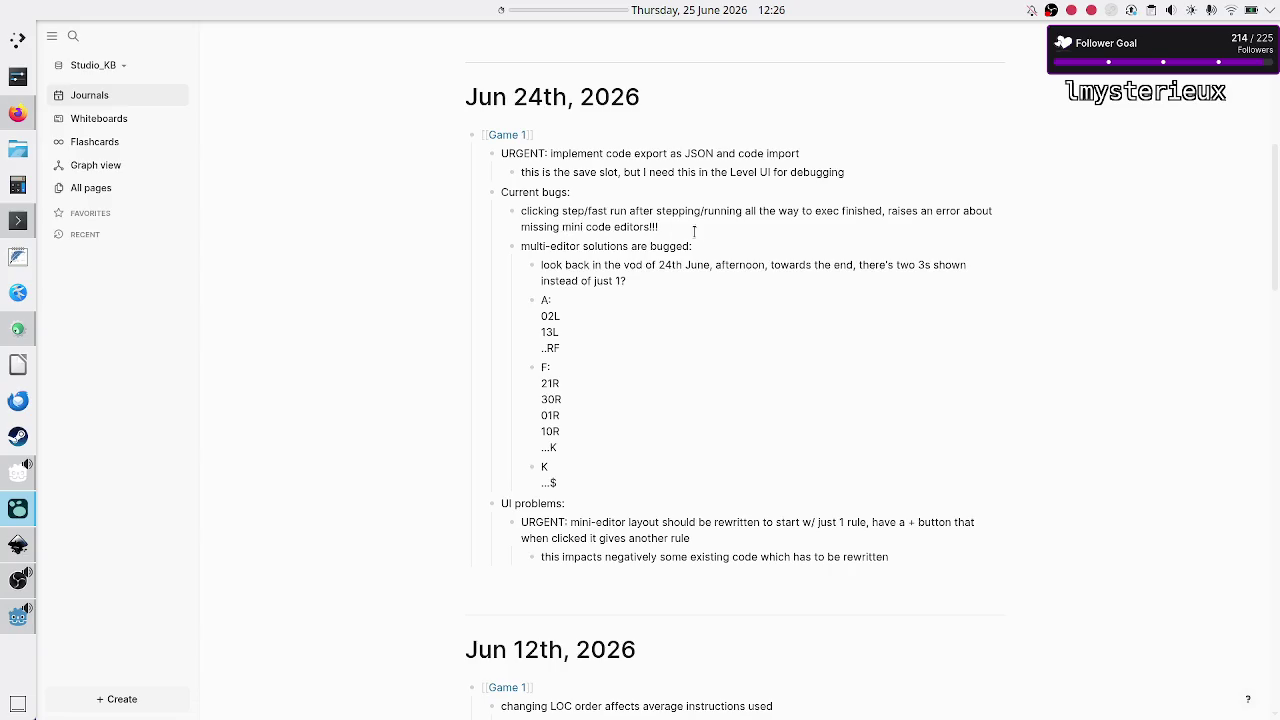
pyautogui.moveTo(560, 484)
pyautogui.mouseDown()
pyautogui.moveTo(471, 237)
pyautogui.moveTo(504, 218)
pyautogui.moveTo(500, 250)
pyautogui.moveTo(501, 214)
pyautogui.mouseUp()
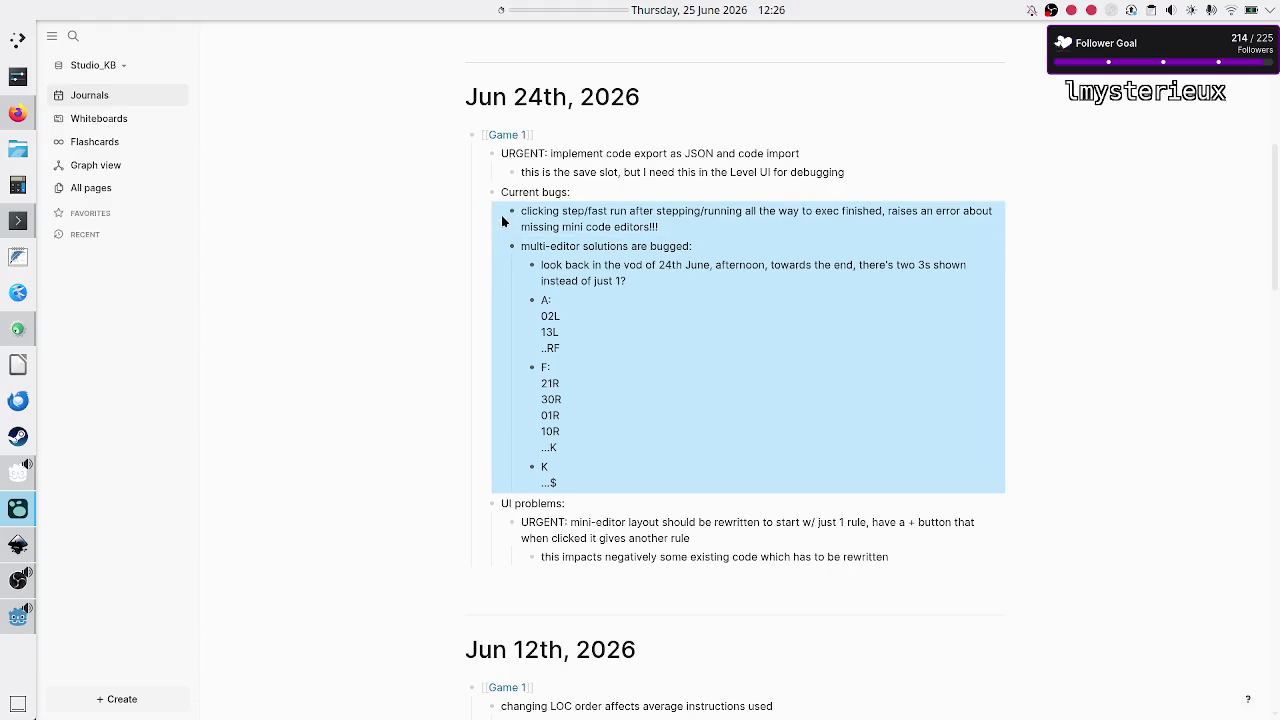
pyautogui.click(595, 352)
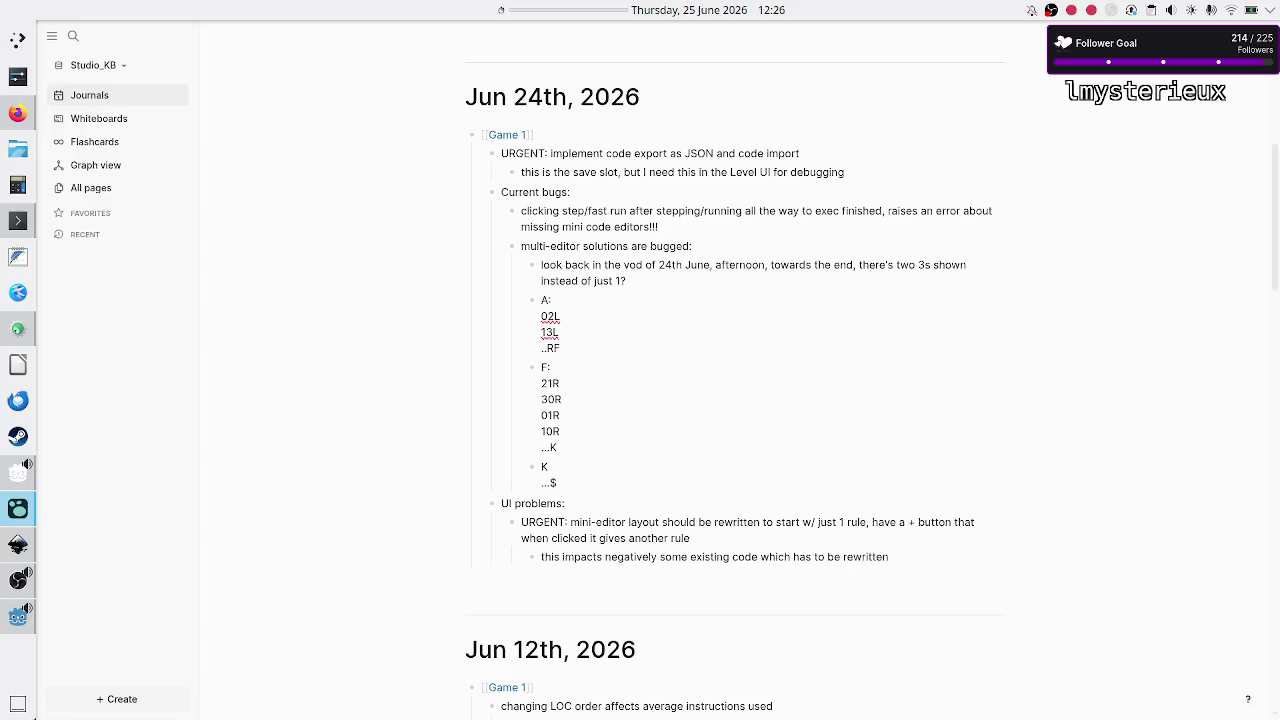
pyautogui.hotkey('alt', 'Tab')
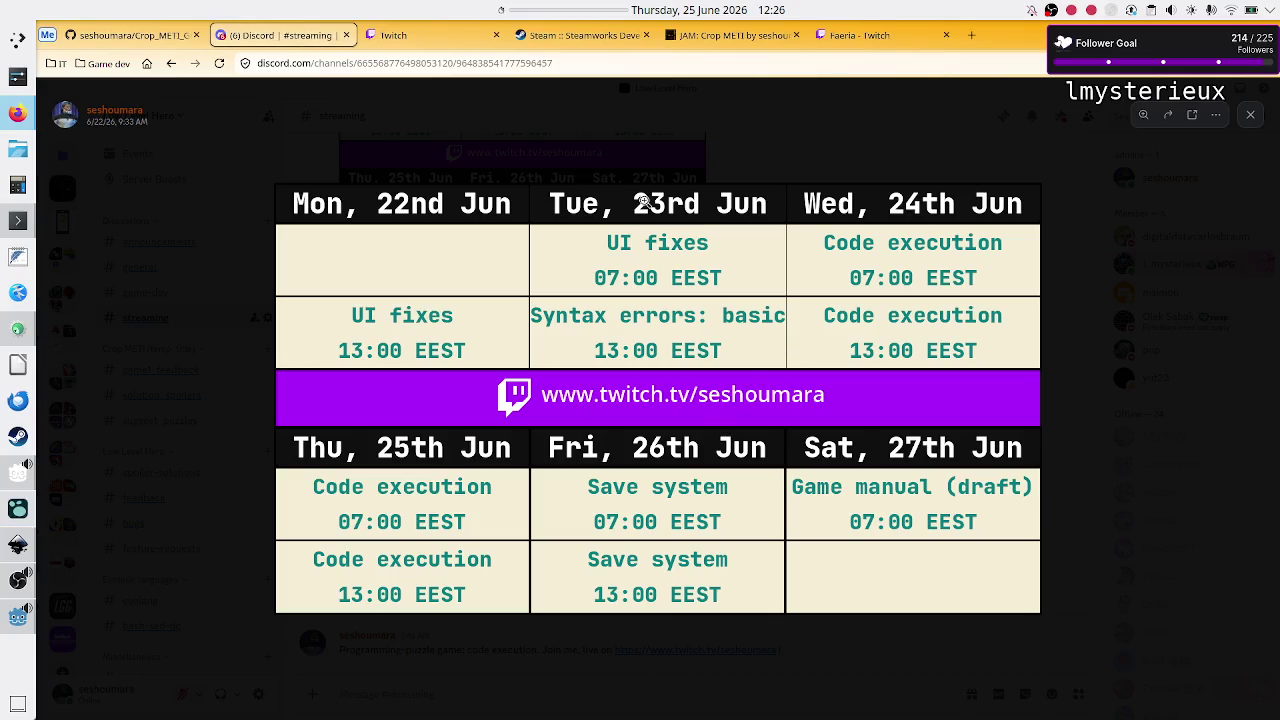
# - Bring up the Faeria Twitch category tab and reload its Live Channels listing
pyautogui.click(858, 35)
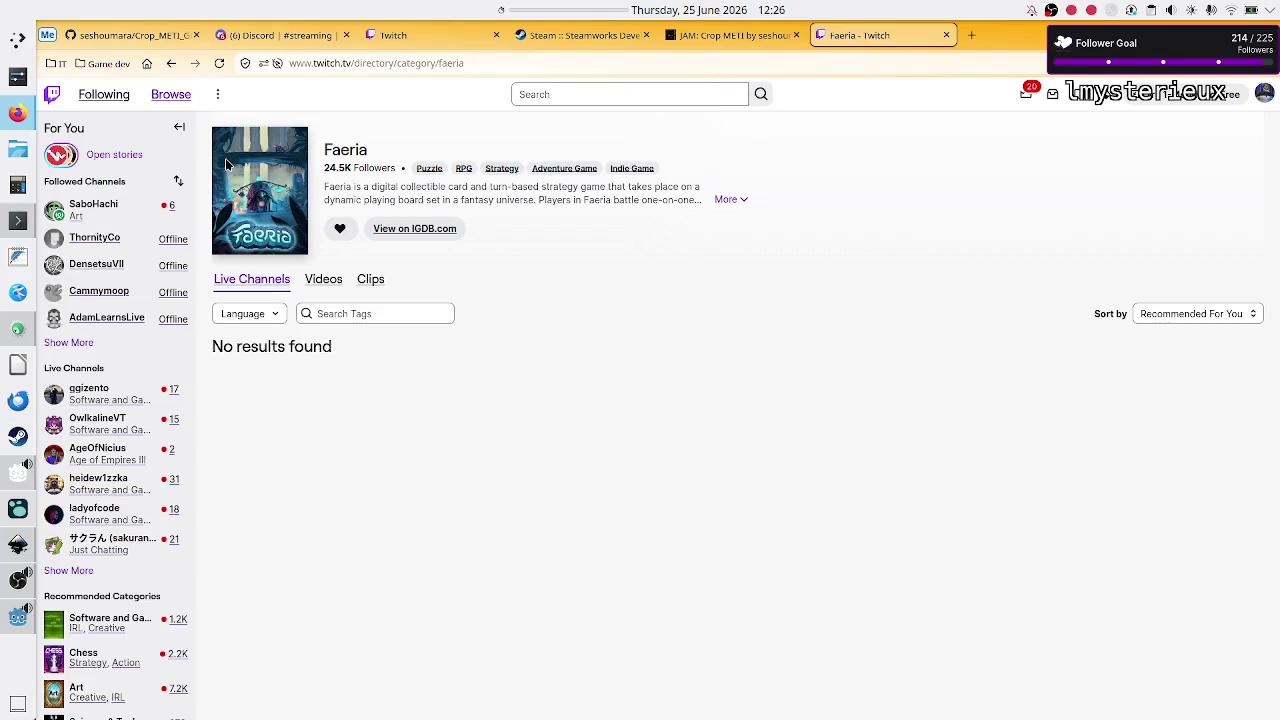
pyautogui.click(224, 62)
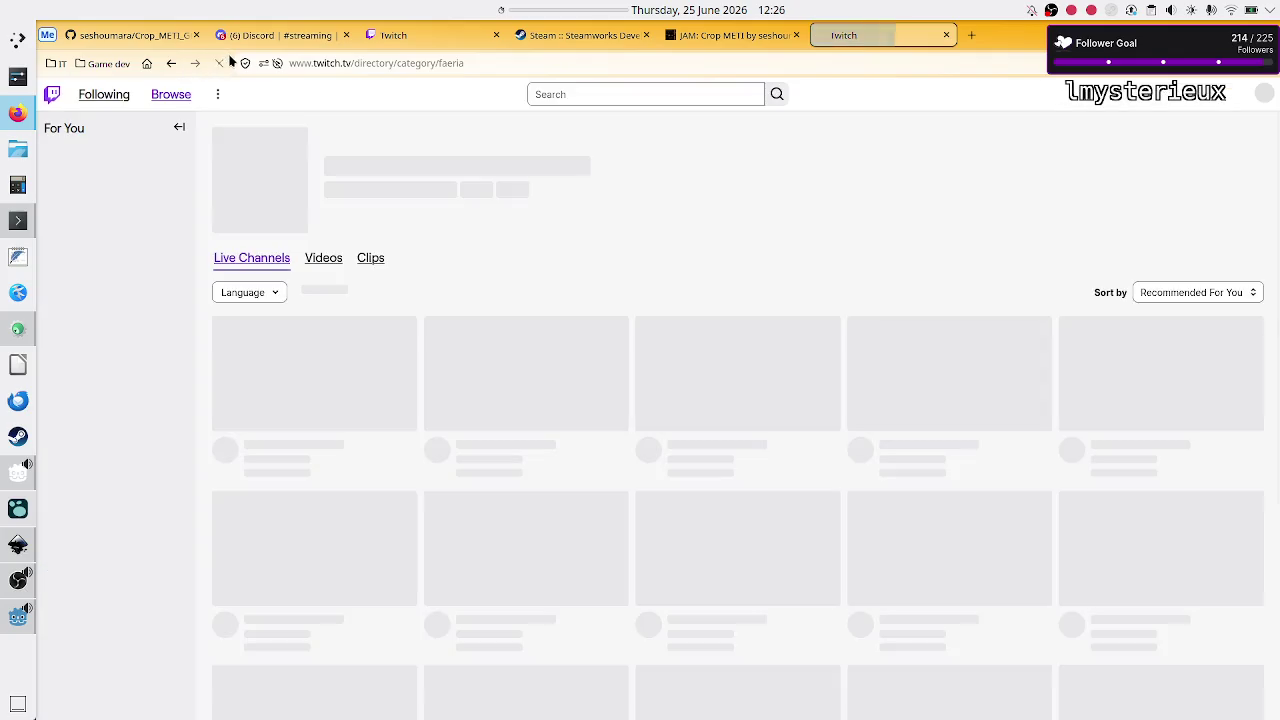